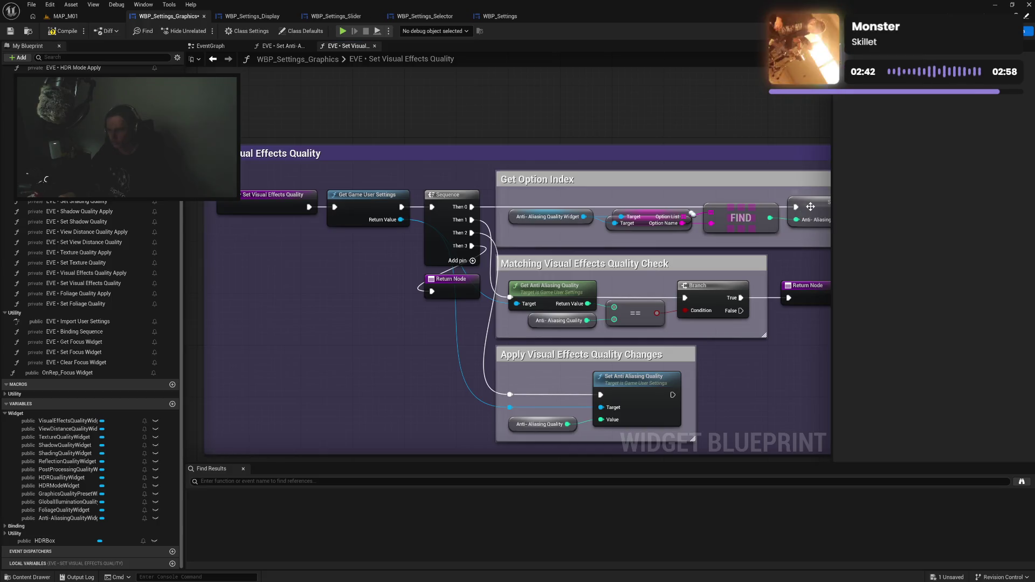
Rename the Anti-Aliasing Quality local variable to 'Visual Effects Quality'.
right_click(810, 206)
click(852, 236)
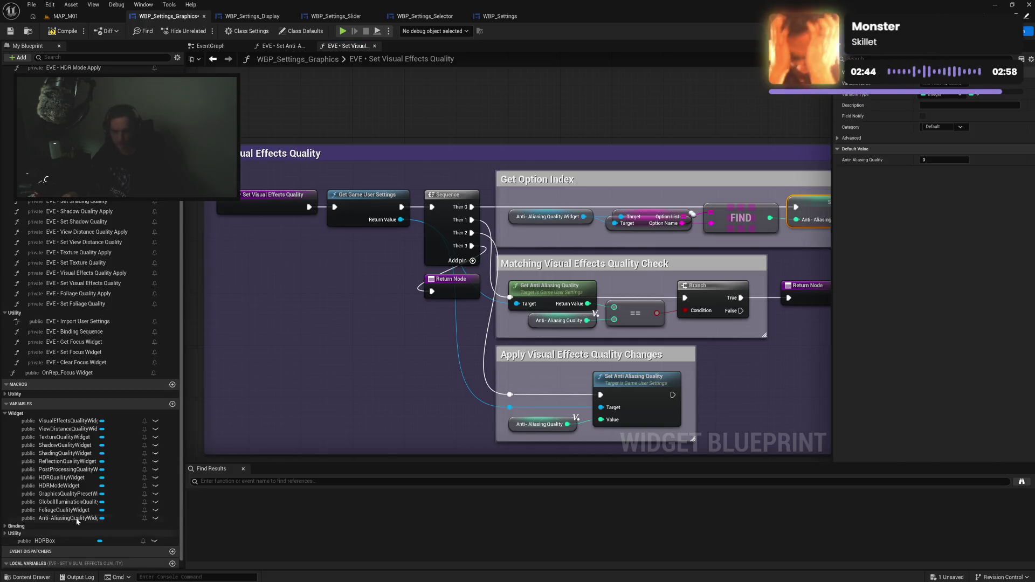
scroll(77, 521, down, 1)
click(38, 563)
key(F2)
text(Visual Effects Quality)
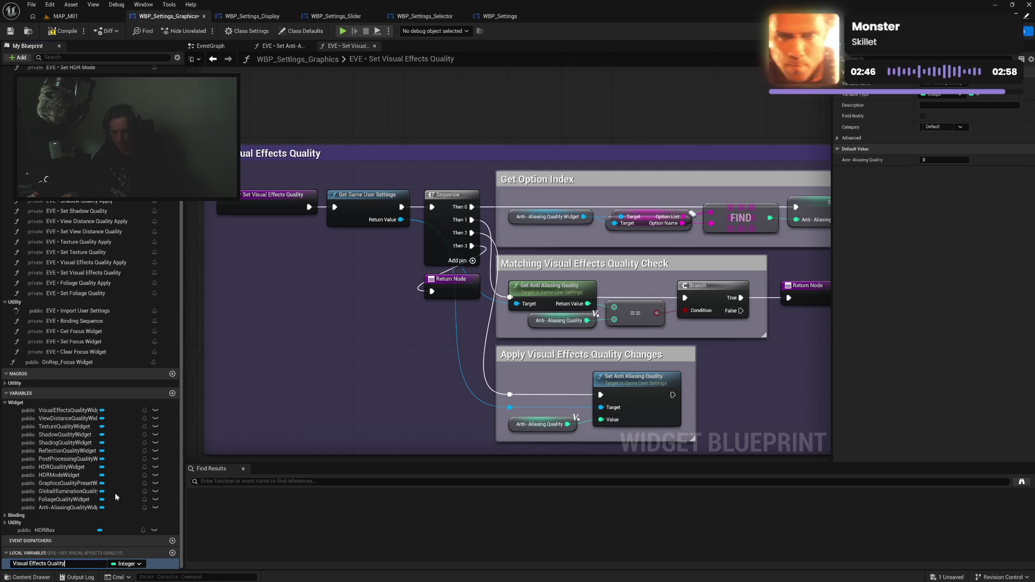
key(Return)
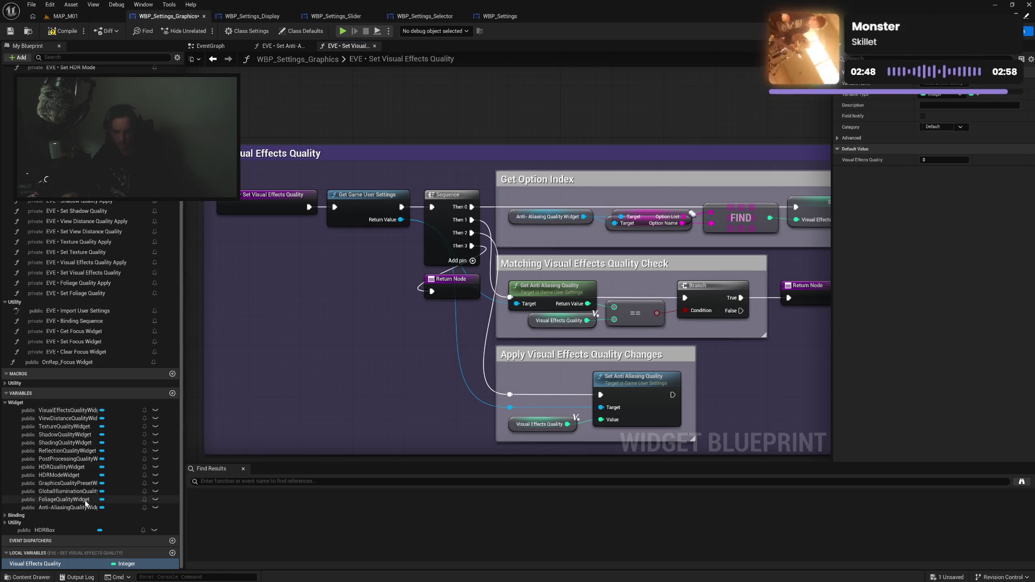
Swap in VisualEffectsQualityWidget and delete the Get/Set Anti Aliasing Quality nodes.
mouse_move(65, 410)
mouse_down()
mouse_move(523, 234)
mouse_move(513, 219)
mouse_move(807, 236)
mouse_up()
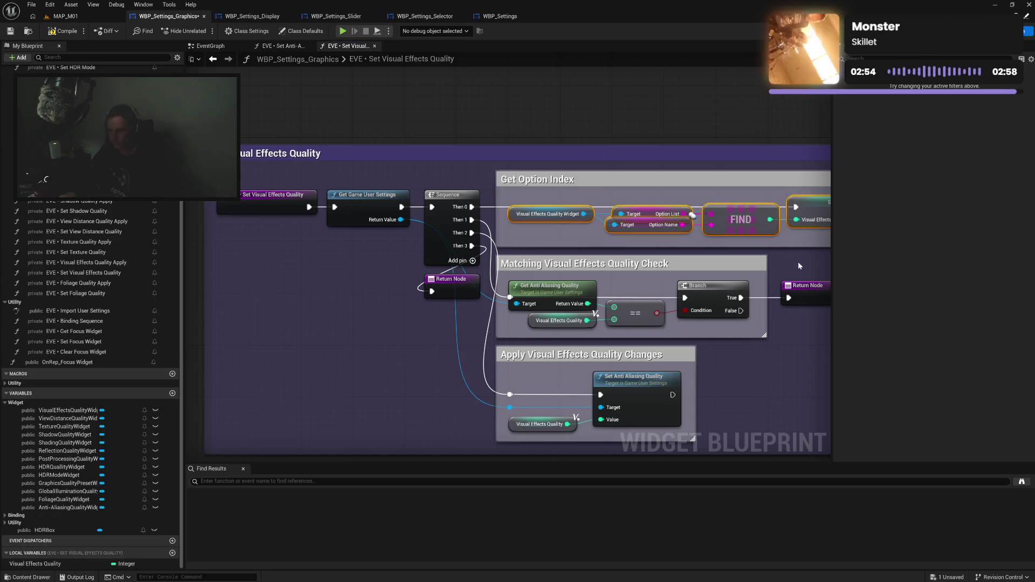
click(510, 259)
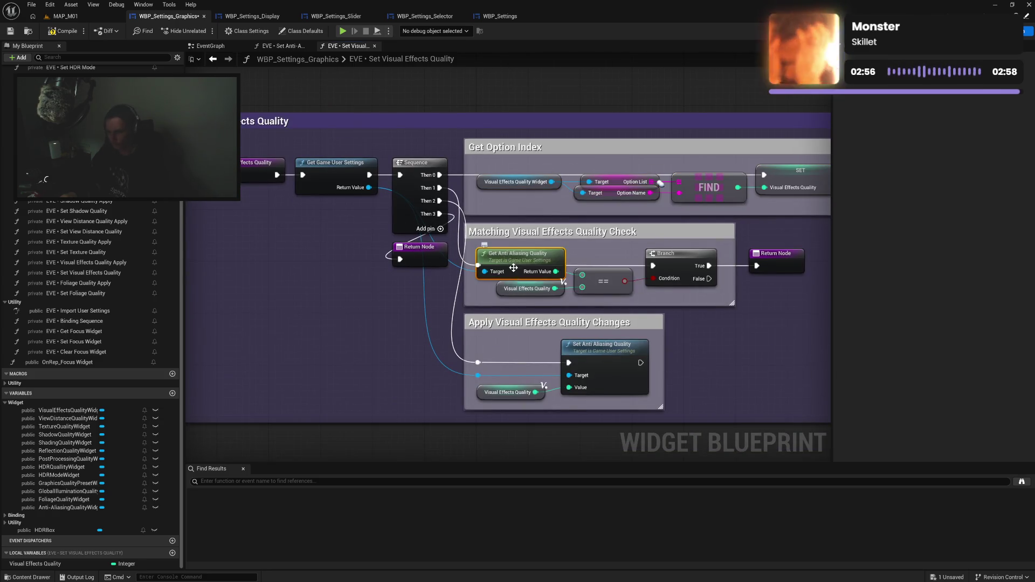
key(Delete)
click(605, 350)
key(Delete)
drag(734, 278, 773, 263)
click(723, 341)
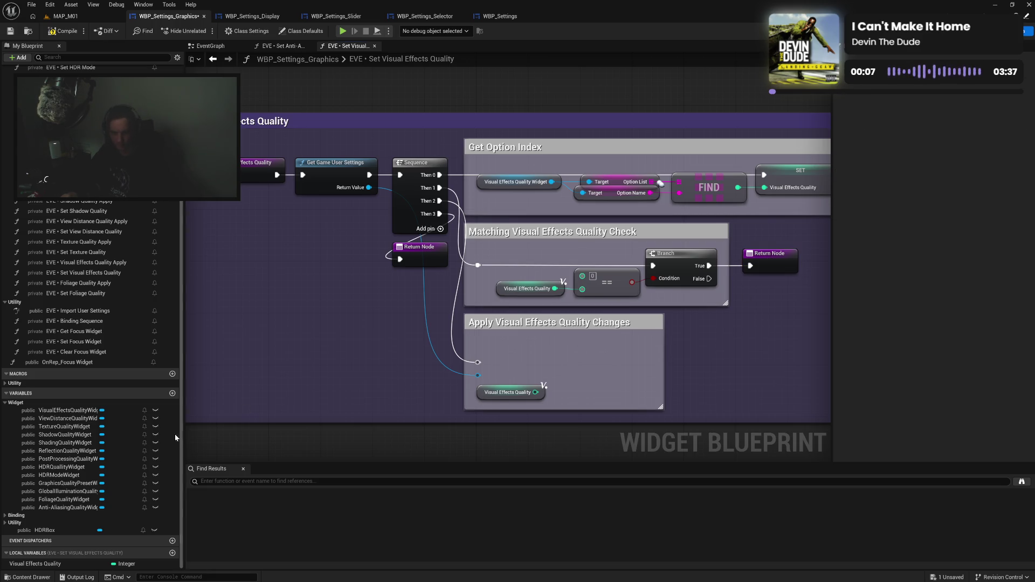
Add Get Visual Effect Quality from Game User Settings into the quality check, with straightened wires.
mouse_move(370, 189)
mouse_down()
mouse_move(463, 224)
mouse_move(489, 262)
mouse_up()
text(vis)
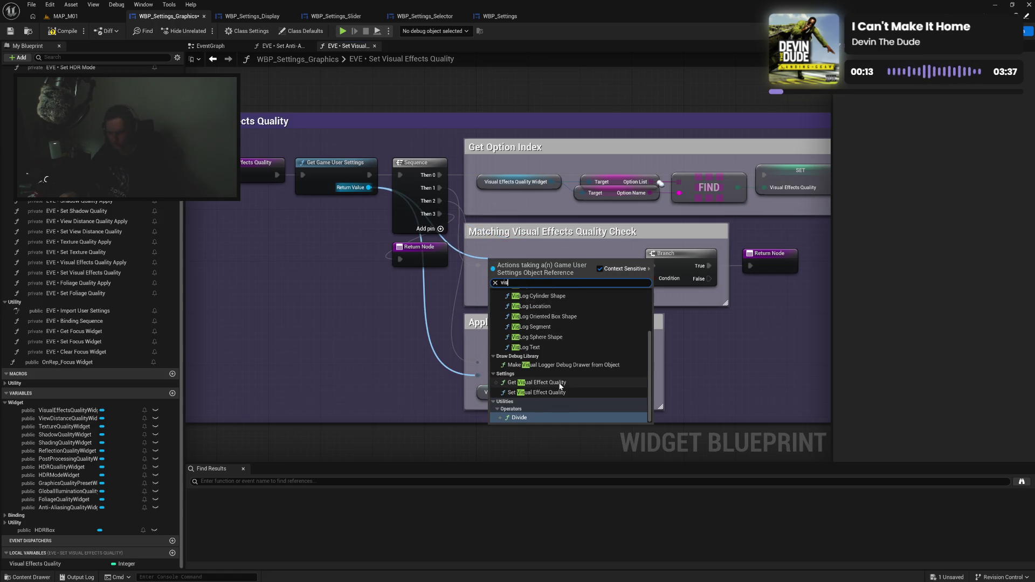
click(539, 383)
drag(529, 271, 583, 275)
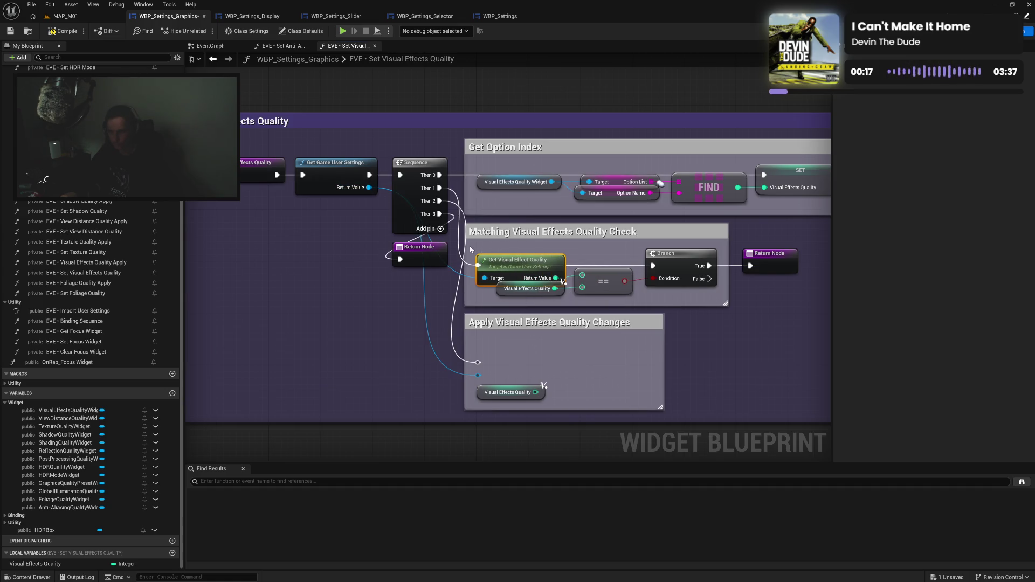
drag(470, 249, 675, 267)
key(q)
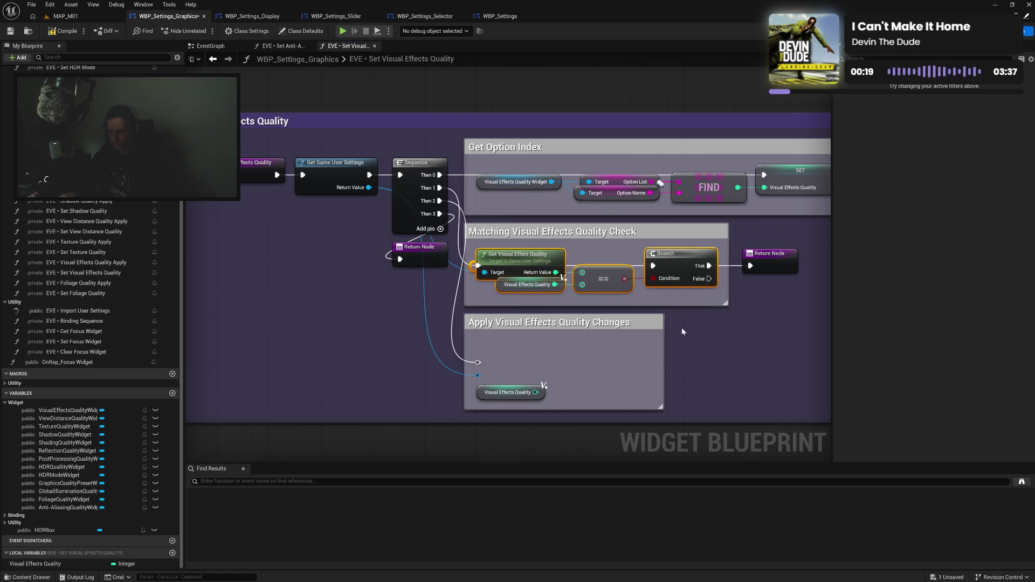
click(682, 331)
Add a Set Visual Effect Quality node in the apply section, wired to the variable.
mouse_move(478, 374)
mouse_down()
mouse_move(561, 383)
mouse_move(550, 382)
mouse_up()
text(vis)
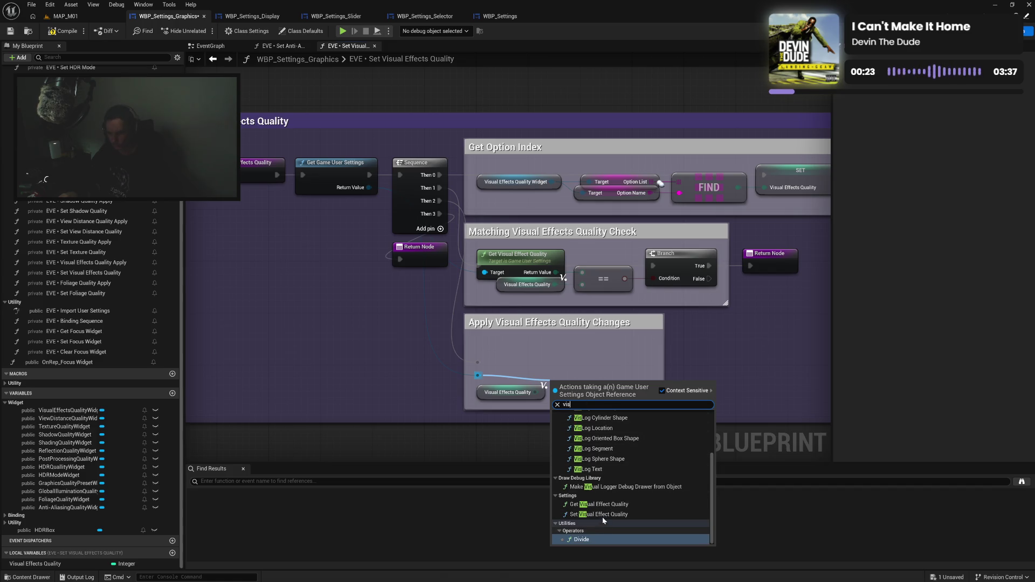
click(602, 513)
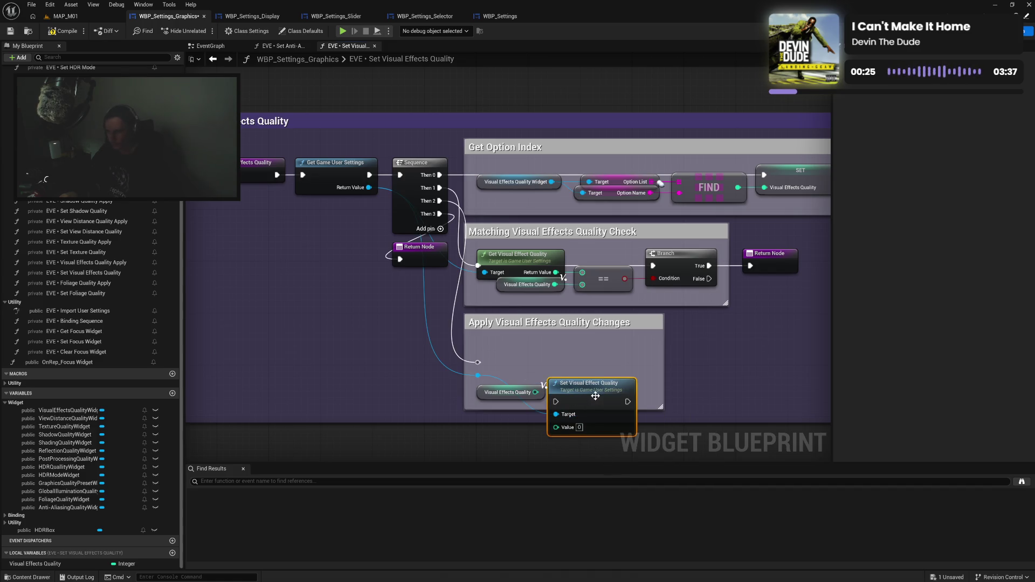
drag(596, 395, 599, 359)
mouse_move(478, 363)
mouse_down()
mouse_move(563, 363)
mouse_move(571, 392)
mouse_up()
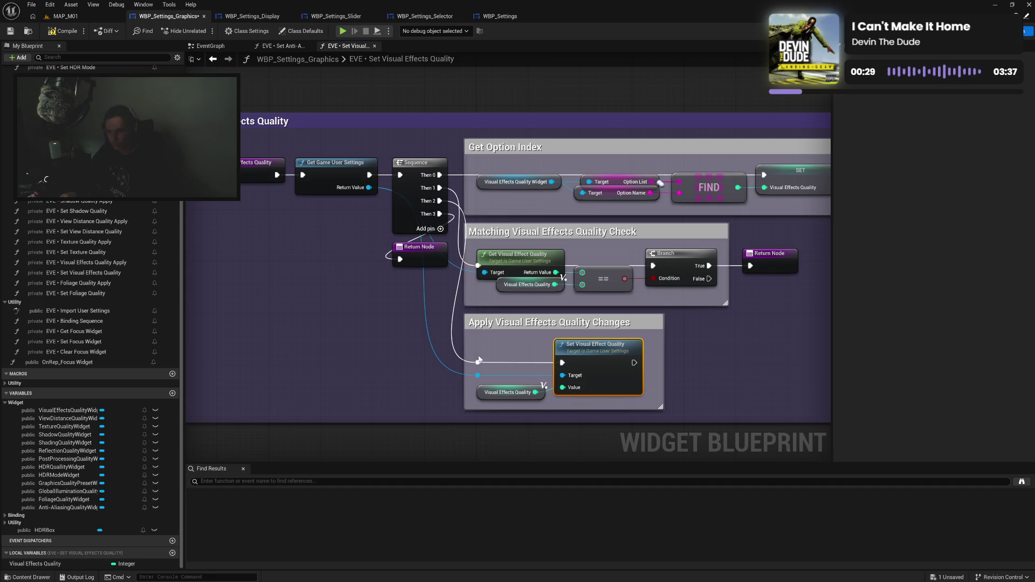
drag(472, 356, 597, 378)
key(q)
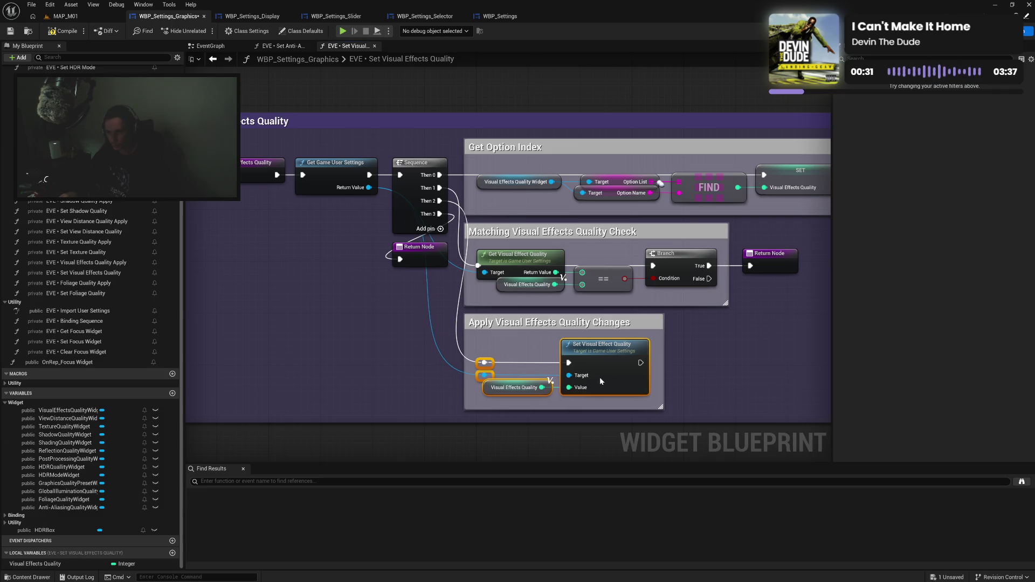
drag(664, 371, 651, 367)
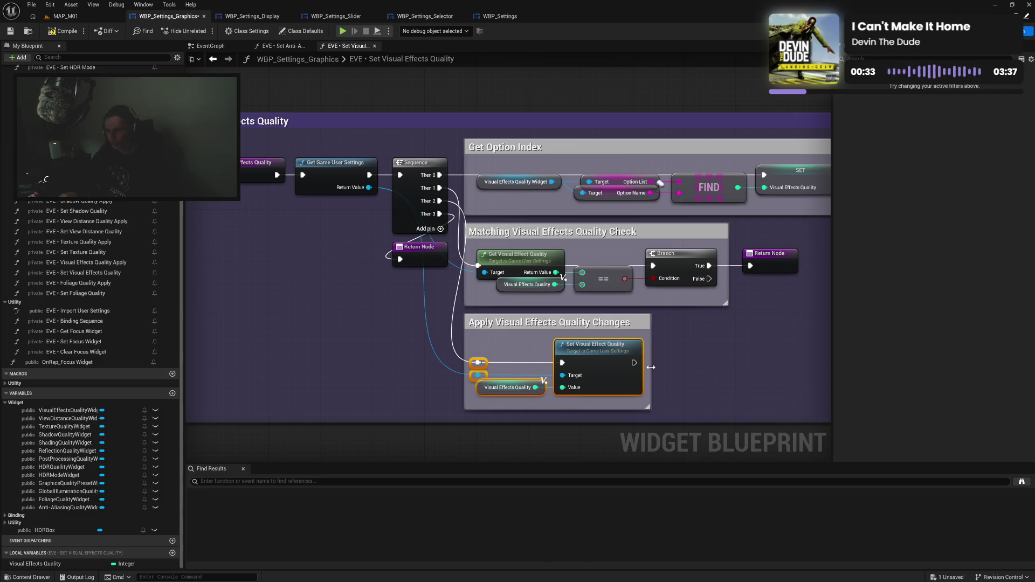
click(704, 372)
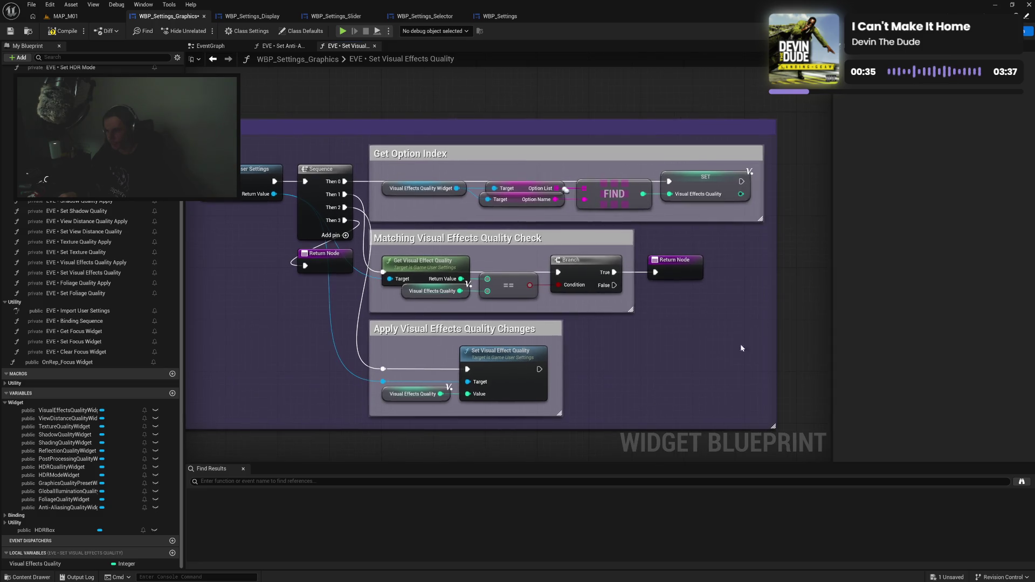
Compile and save the widget, then check the Set Anti-Aliasing Quality Value pin tooltip.
drag(627, 375, 755, 359)
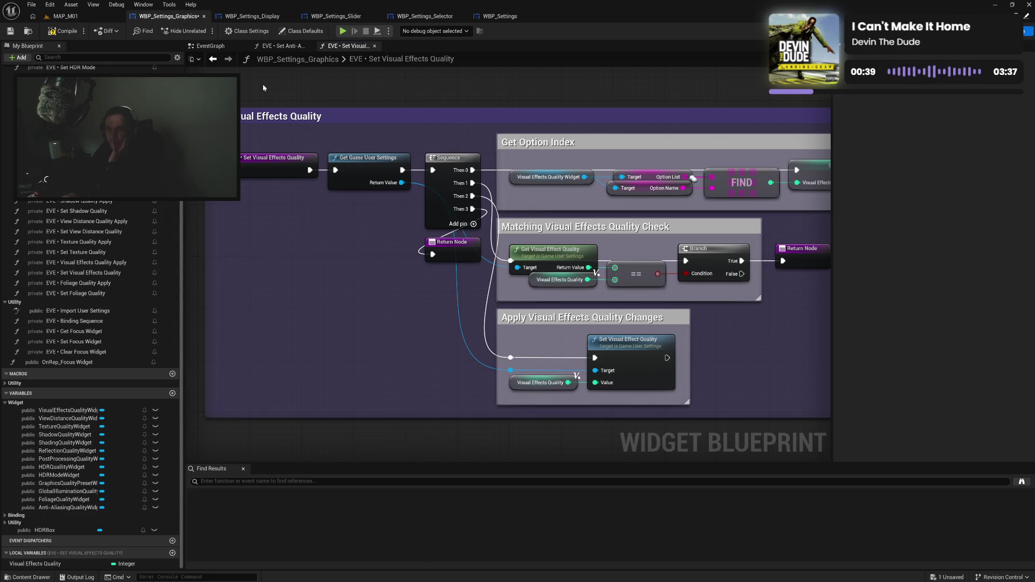
click(62, 33)
click(280, 47)
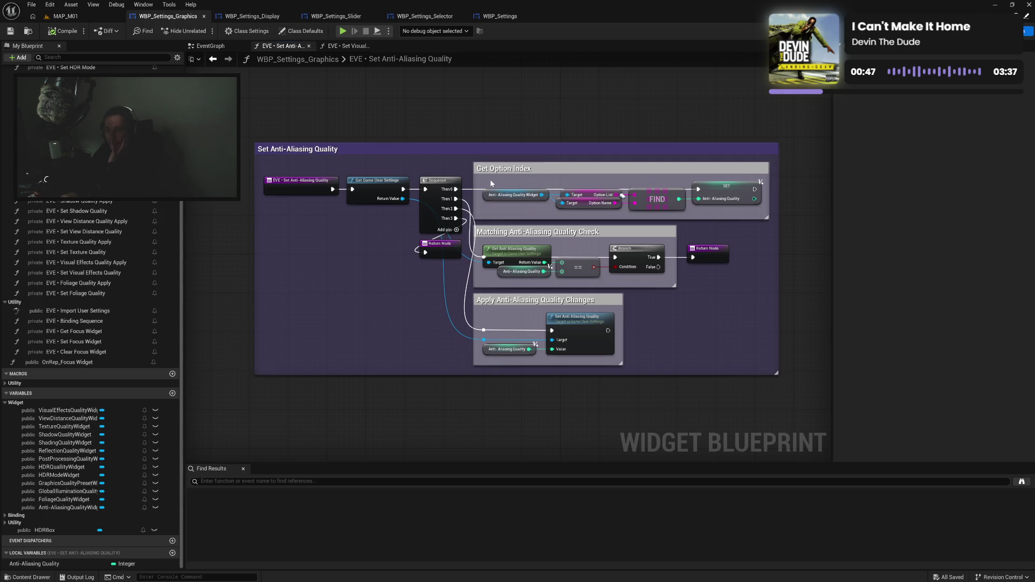
mouse_move(565, 353)
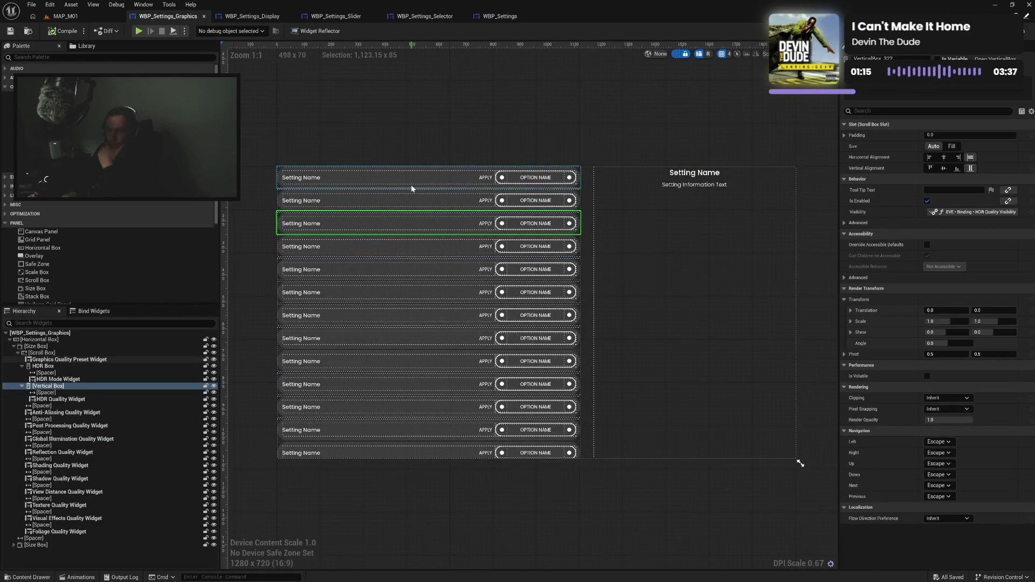
Add a fifth 'Cinematic' entry to the Foliage Quality Widget's option list.
scroll(417, 302, up, 4)
scroll(416, 301, down, 4)
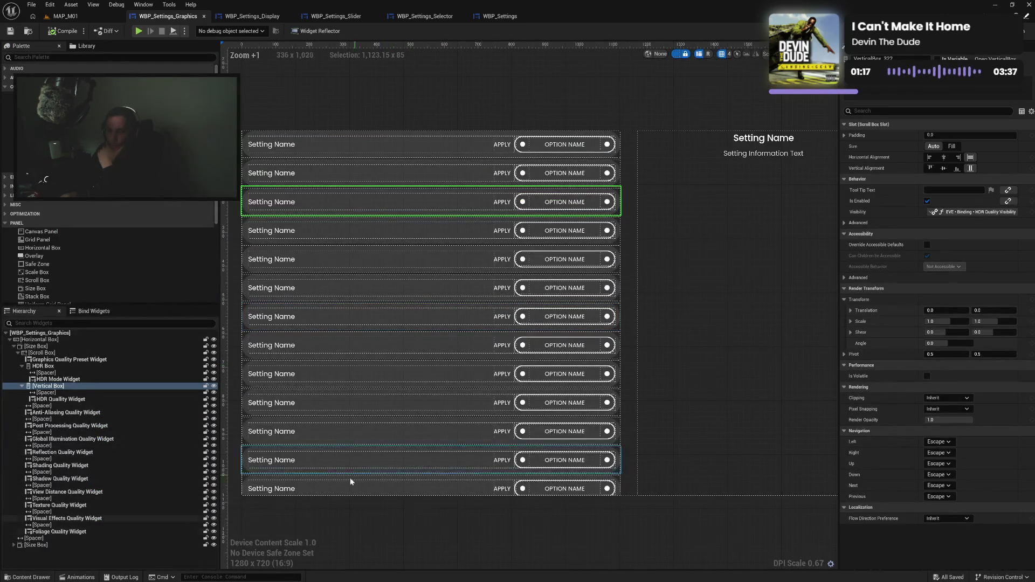
scroll(383, 425, down, 2)
scroll(383, 425, up, 2)
scroll(382, 429, up, 1)
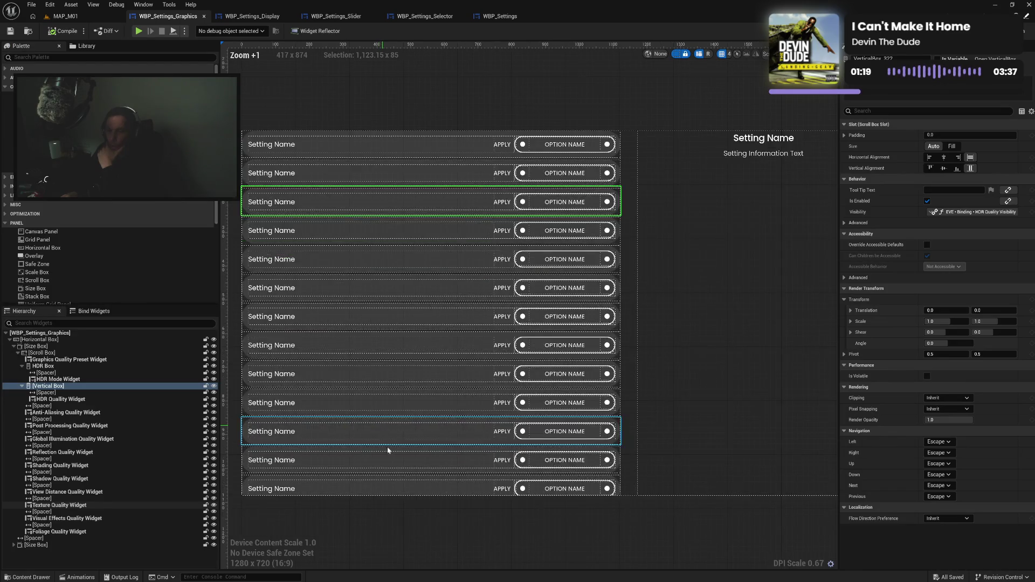
click(87, 532)
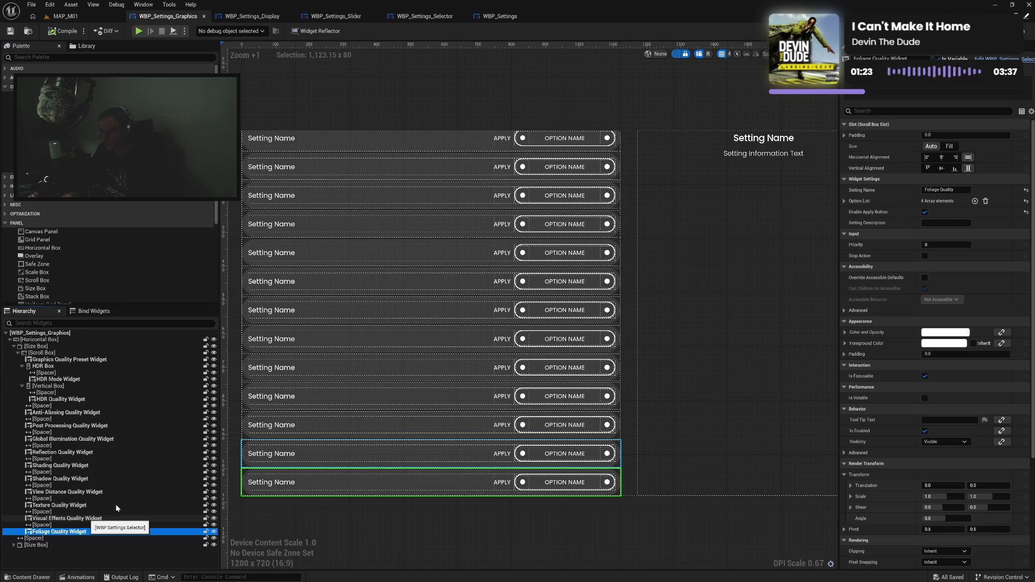
click(845, 201)
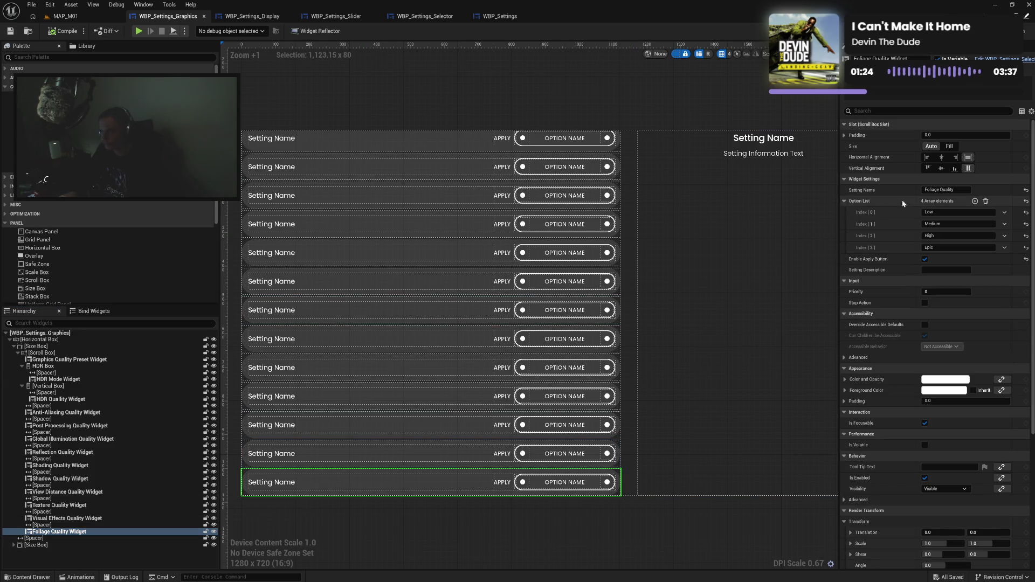
click(975, 201)
text(Cinematic)
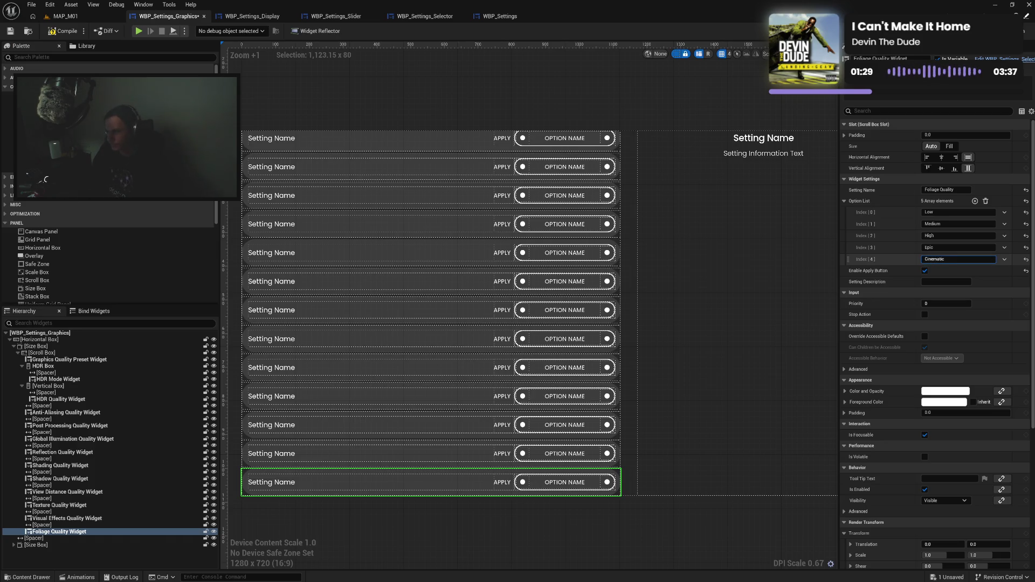
click(903, 260)
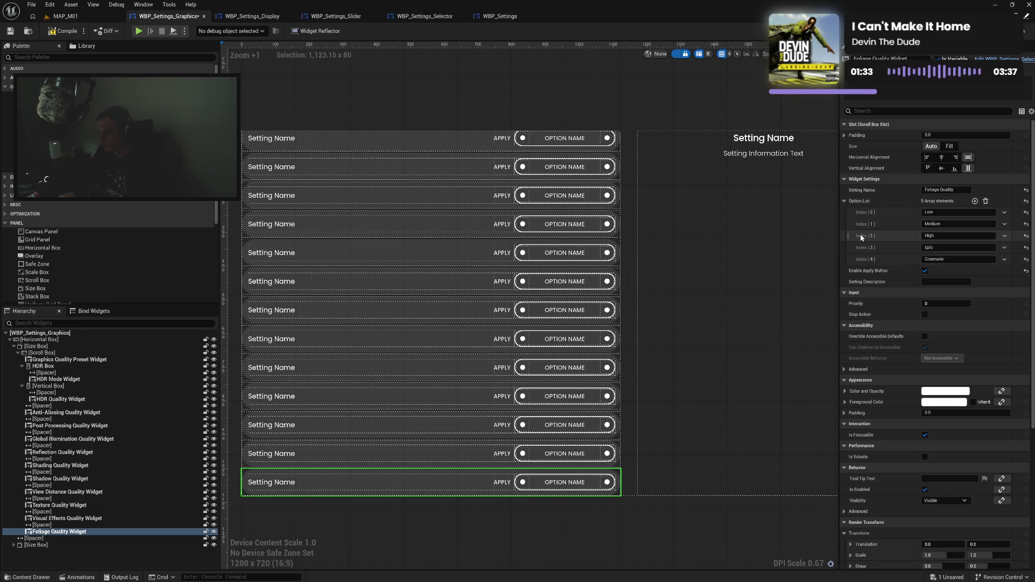
Give the other quality widgets the Low–Cinematic option list and compile the blueprint.
click(75, 518)
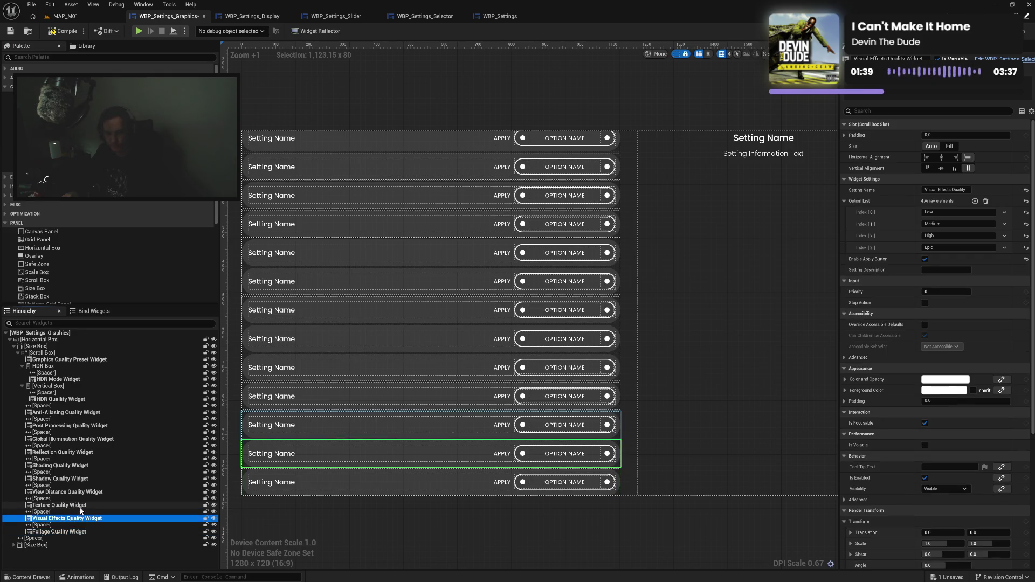
ctrl+click(83, 505)
ctrl+click(86, 493)
ctrl+click(89, 479)
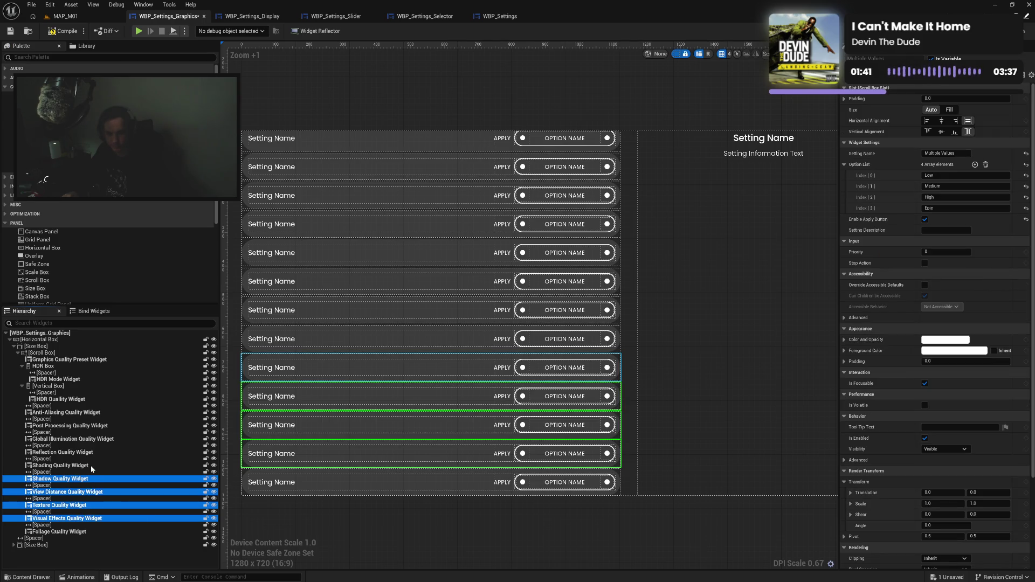
ctrl+click(91, 466)
ctrl+click(92, 453)
ctrl+click(98, 439)
ctrl+click(92, 426)
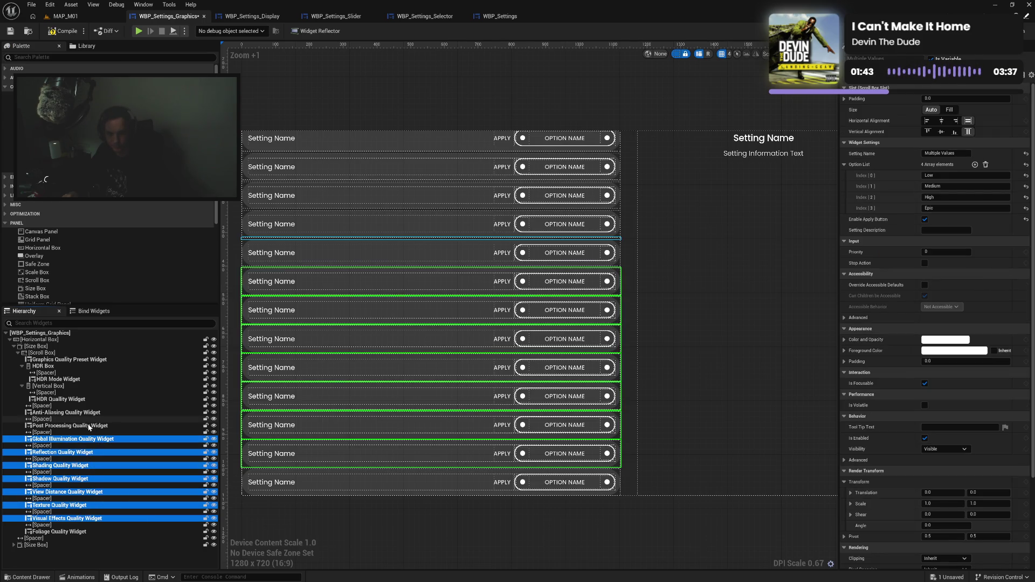
ctrl+click(87, 414)
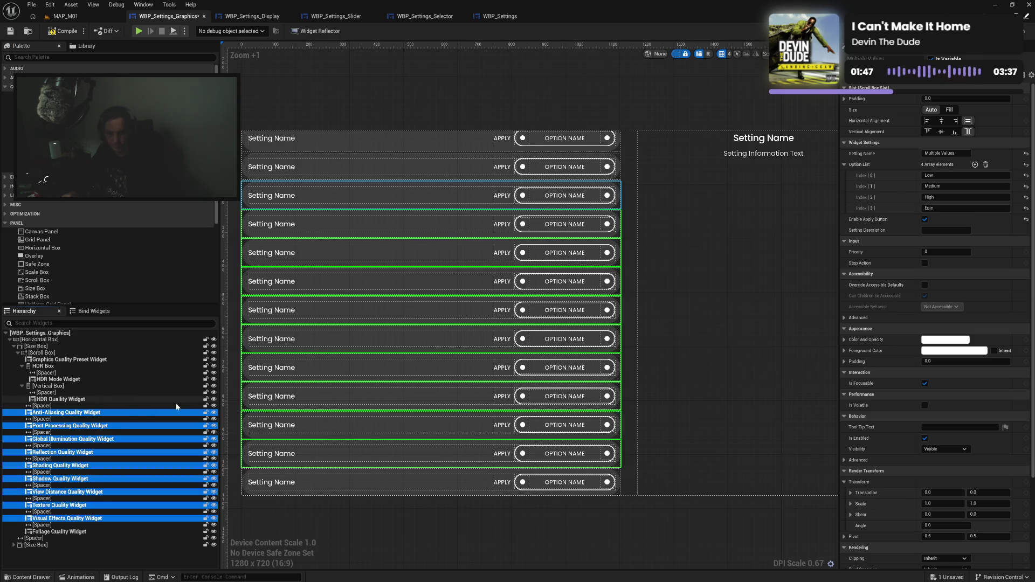
click(878, 168)
key(ctrl+z)
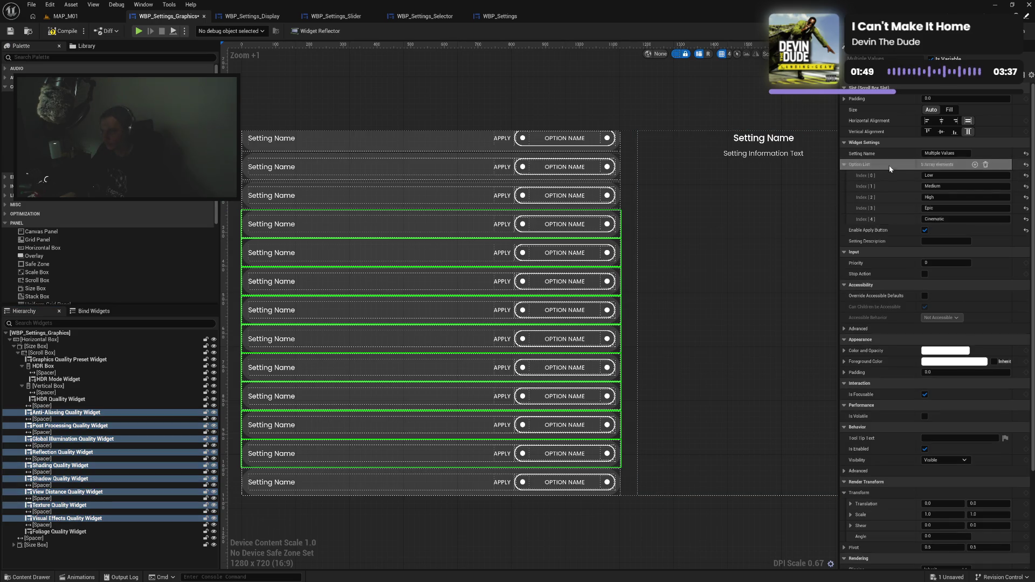
click(67, 31)
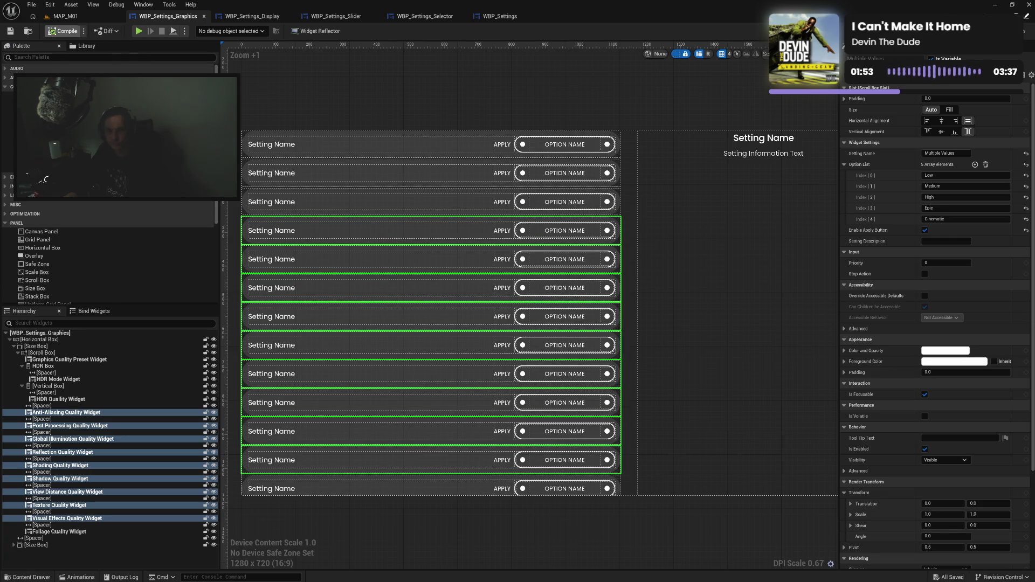
Add 'Cinematic' as Index [4] in the HDR Quality Widget's option list.
click(114, 402)
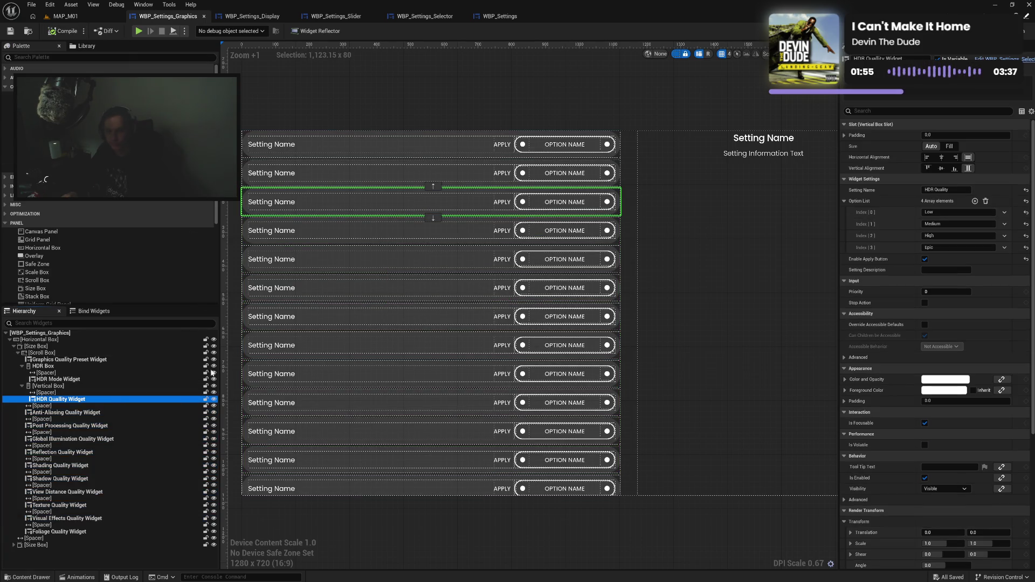
click(976, 201)
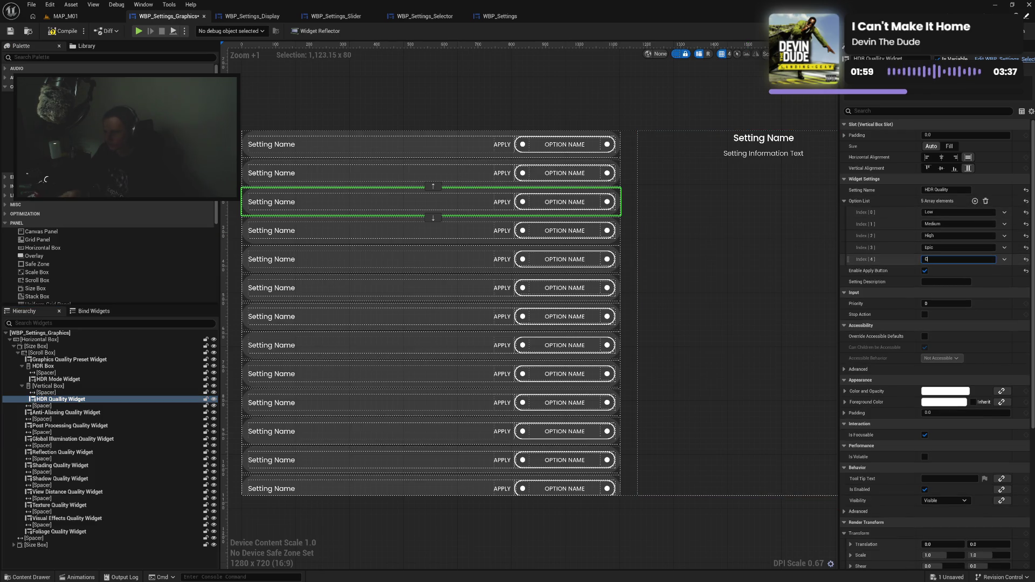
text(inematic)
key(Return)
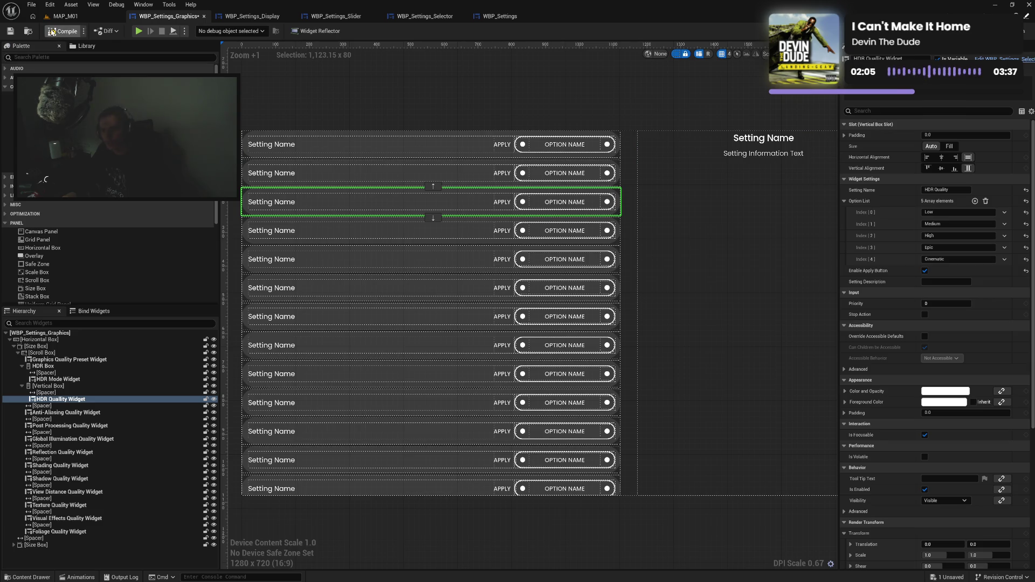
Compile, review the Graphics Quality Preset widget's options, and open WBP_Settings_Display.
click(52, 31)
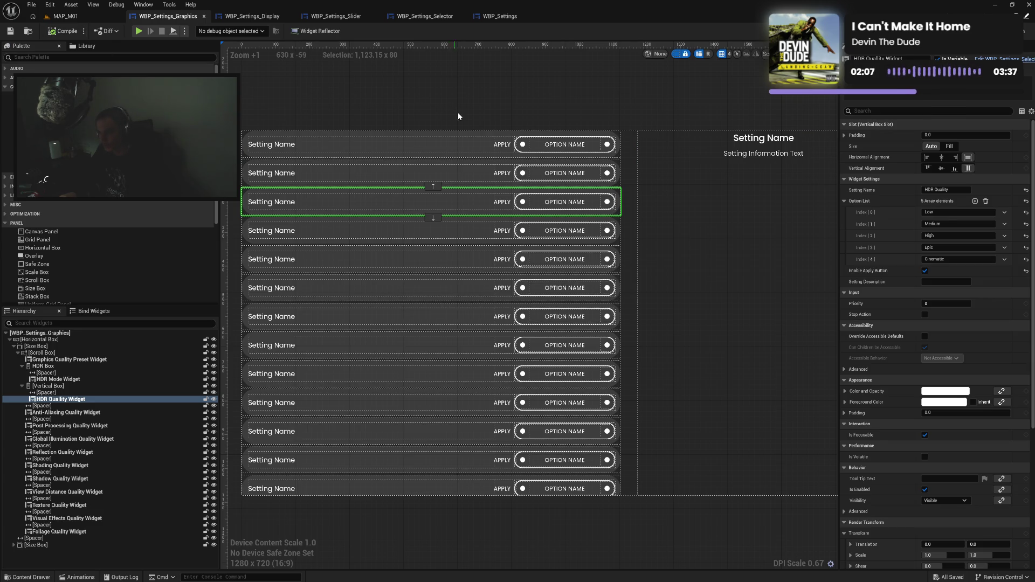
click(94, 364)
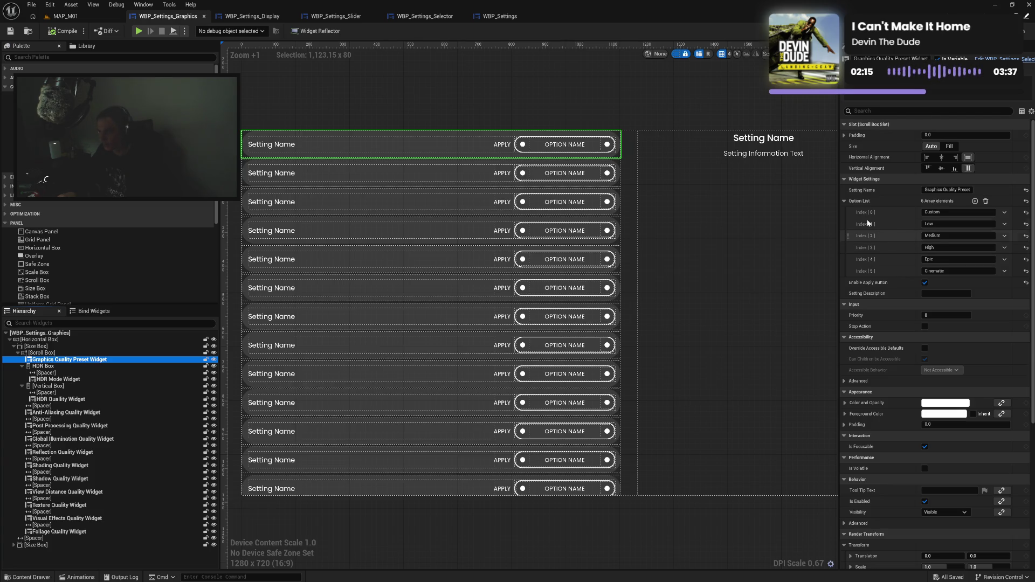
drag(632, 112, 646, 114)
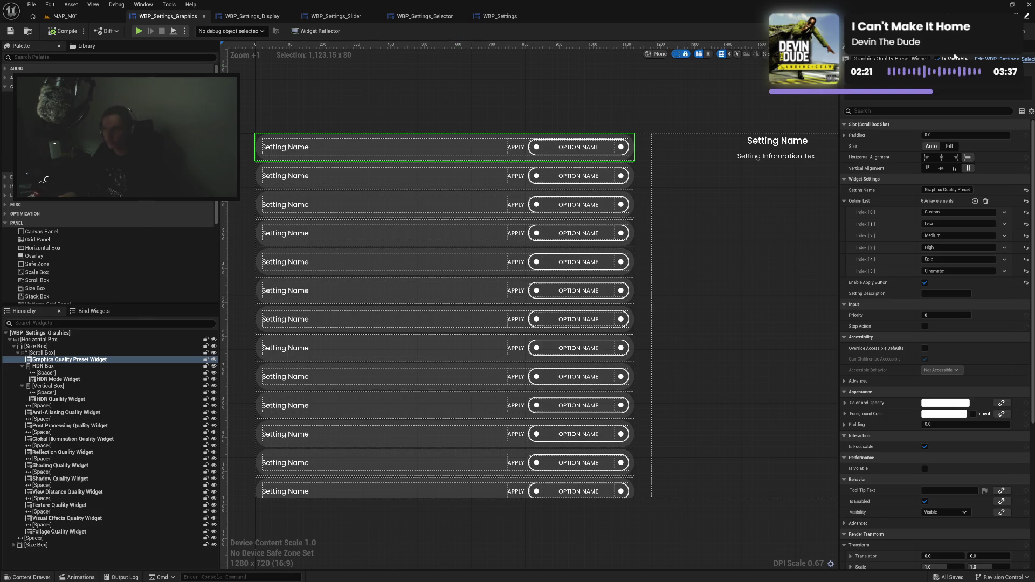
click(252, 17)
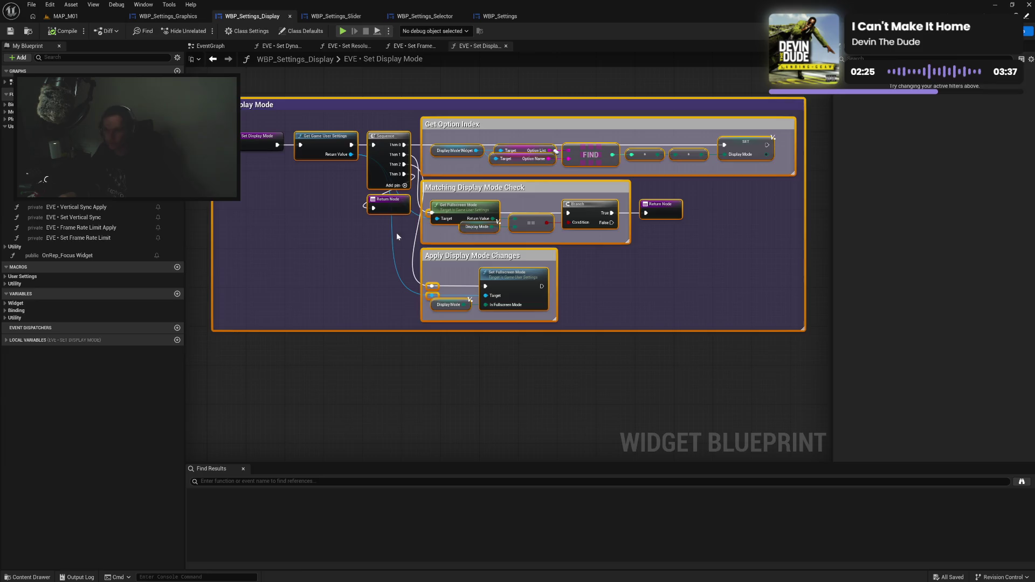
Show the Display Designer and inspect Vertical Sync, Resolution, Dynamic Resolution and Display Mode widgets.
key(shift+F4)
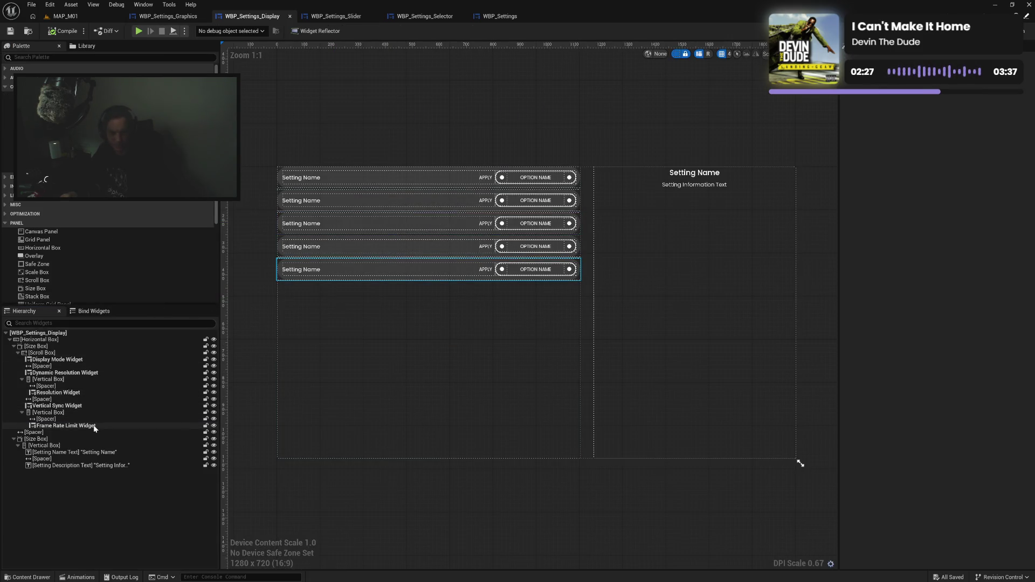
click(94, 426)
click(89, 406)
click(92, 393)
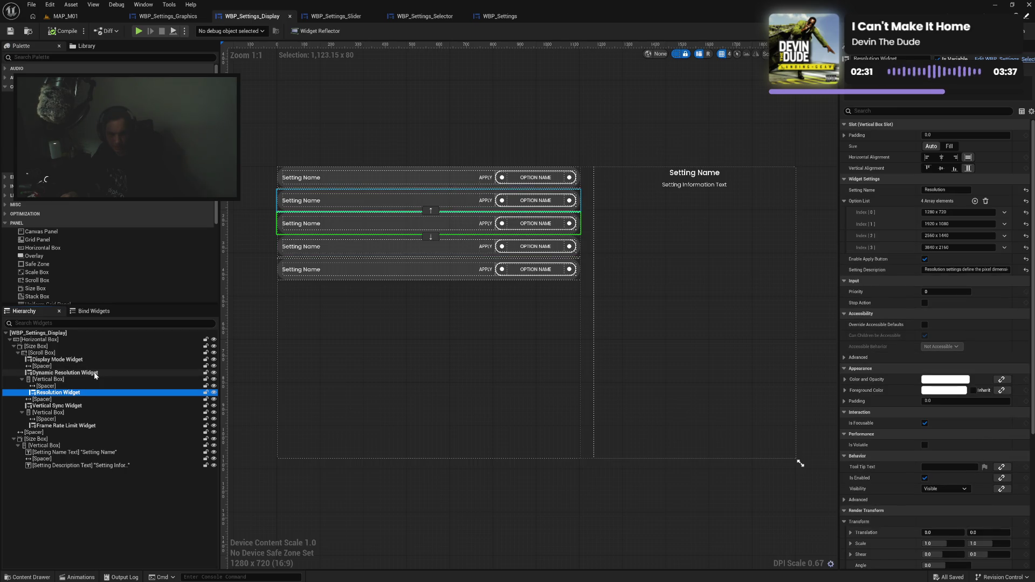
click(94, 373)
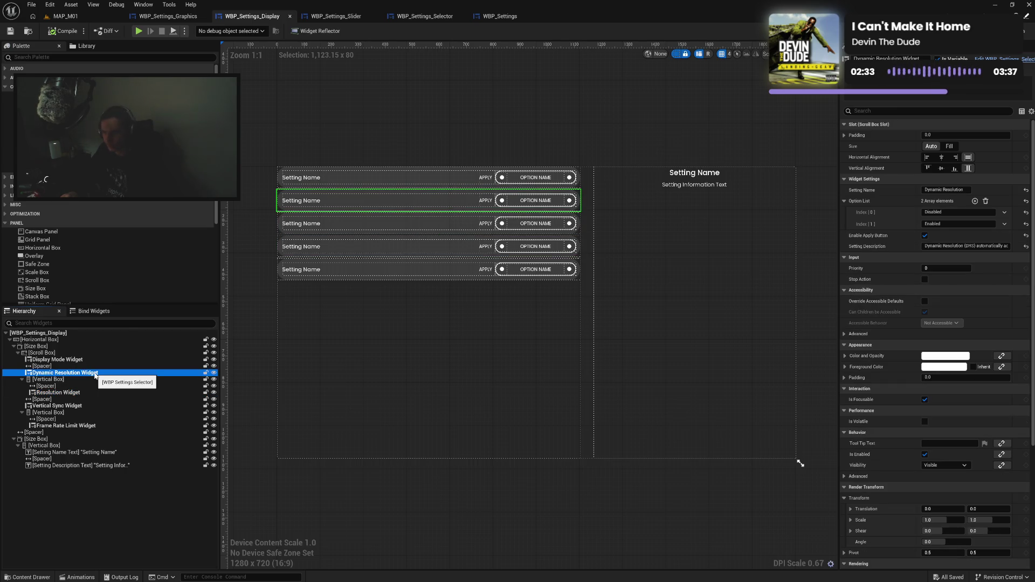
click(95, 359)
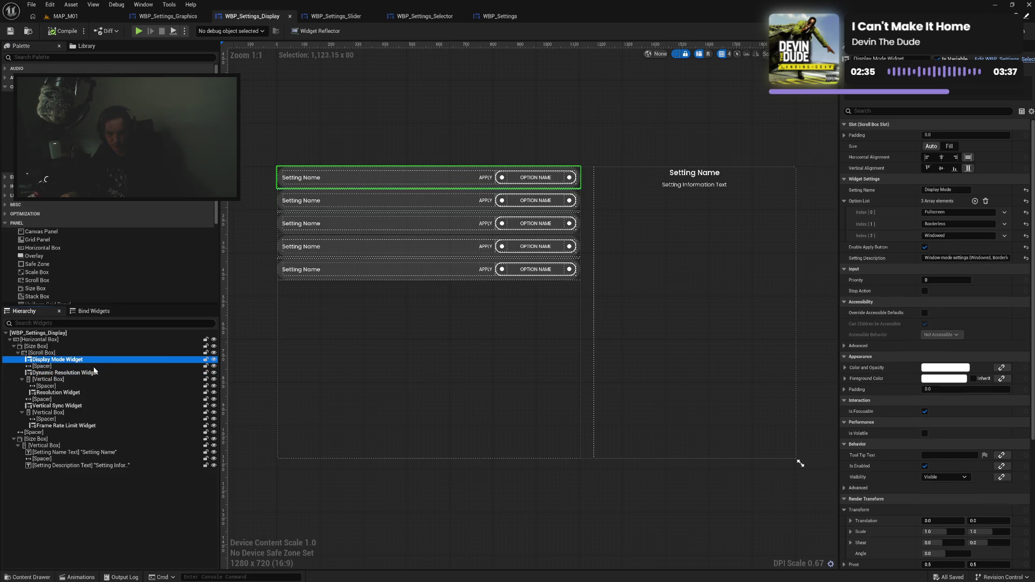
Recheck the Dynamic Resolution, Resolution, Vertical Sync, Frame Rate Limit and Display Mode options, then return to WBP_Settings_Graphics.
click(92, 373)
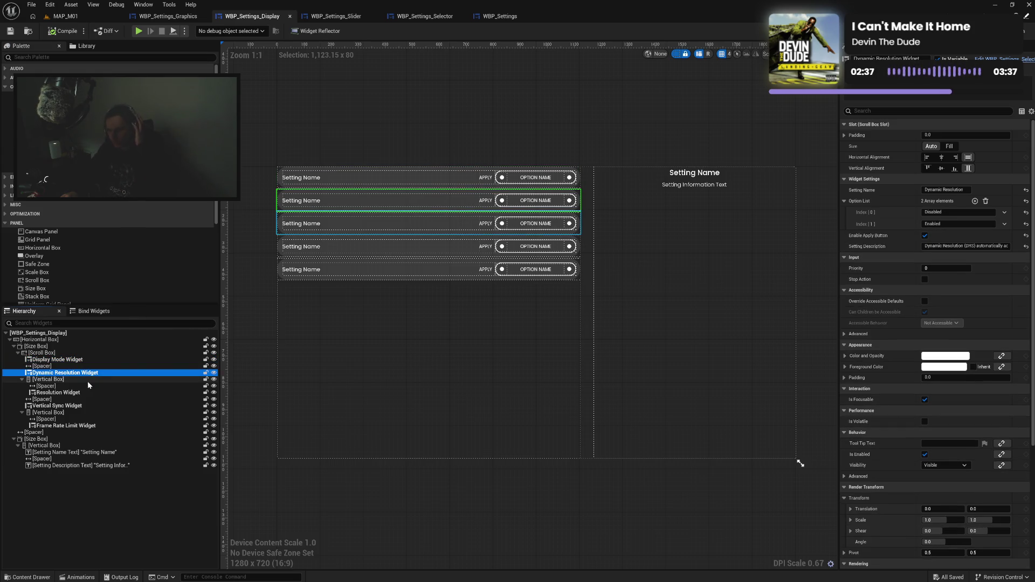
click(89, 393)
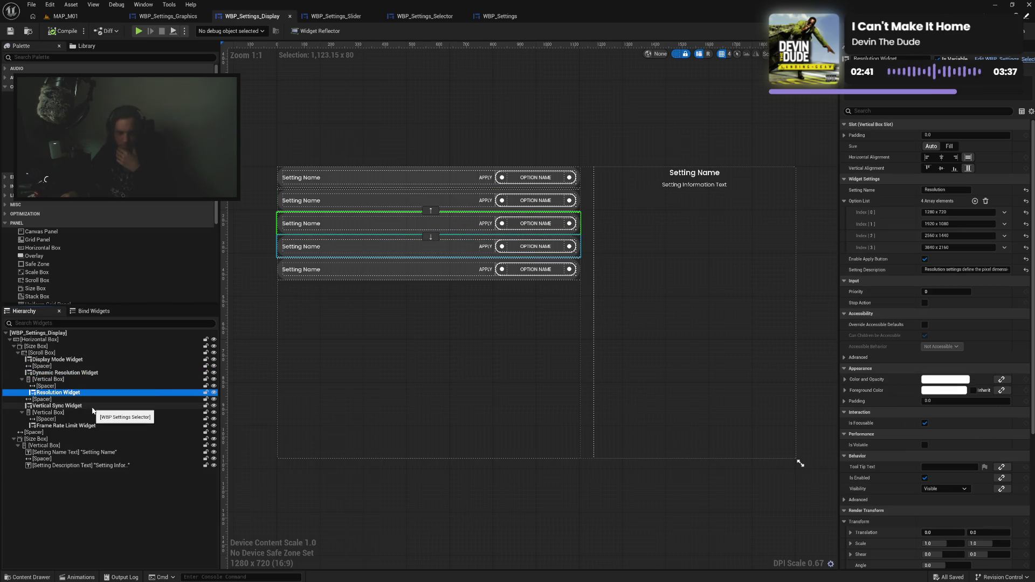
click(92, 405)
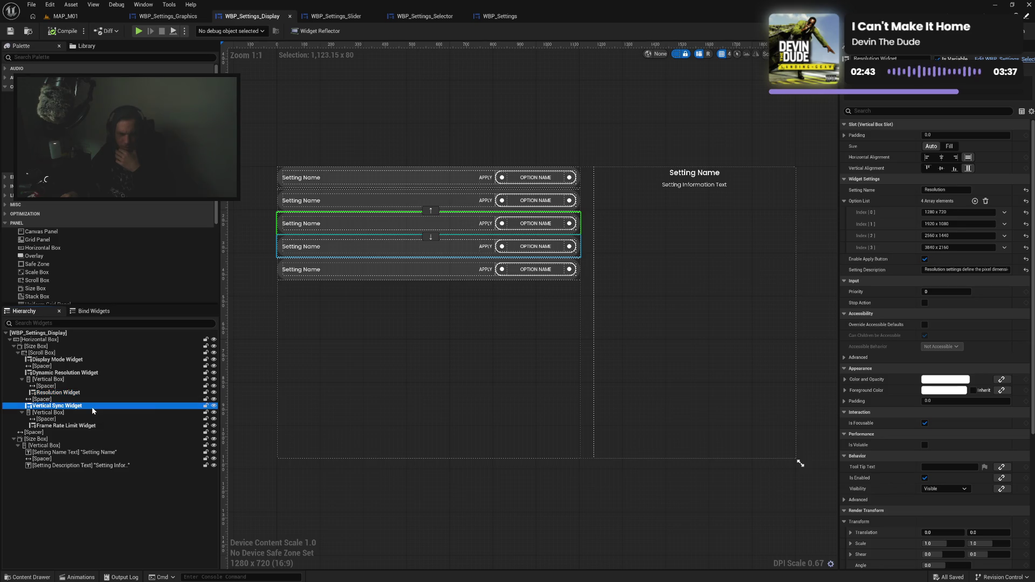
click(85, 427)
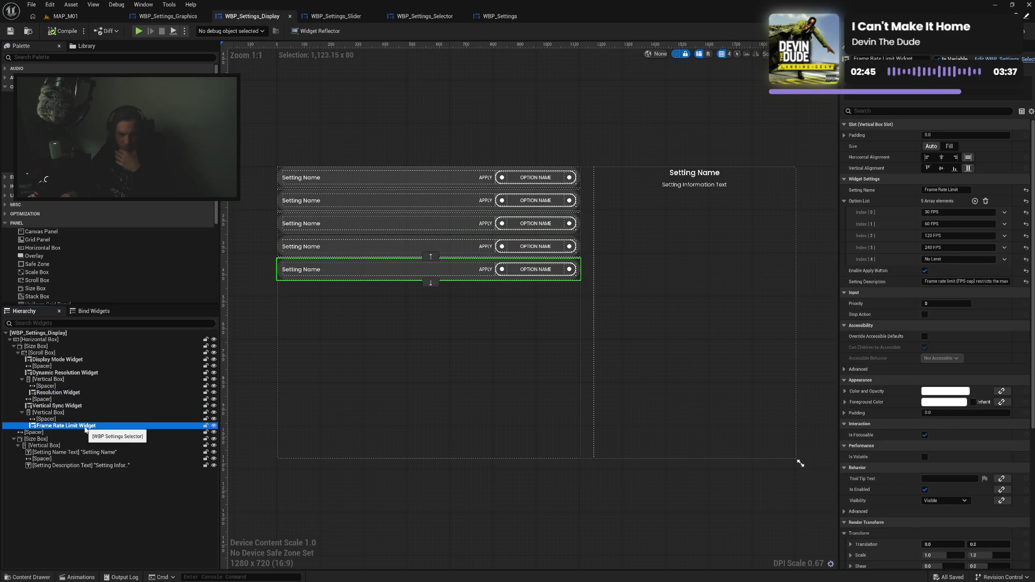
click(85, 373)
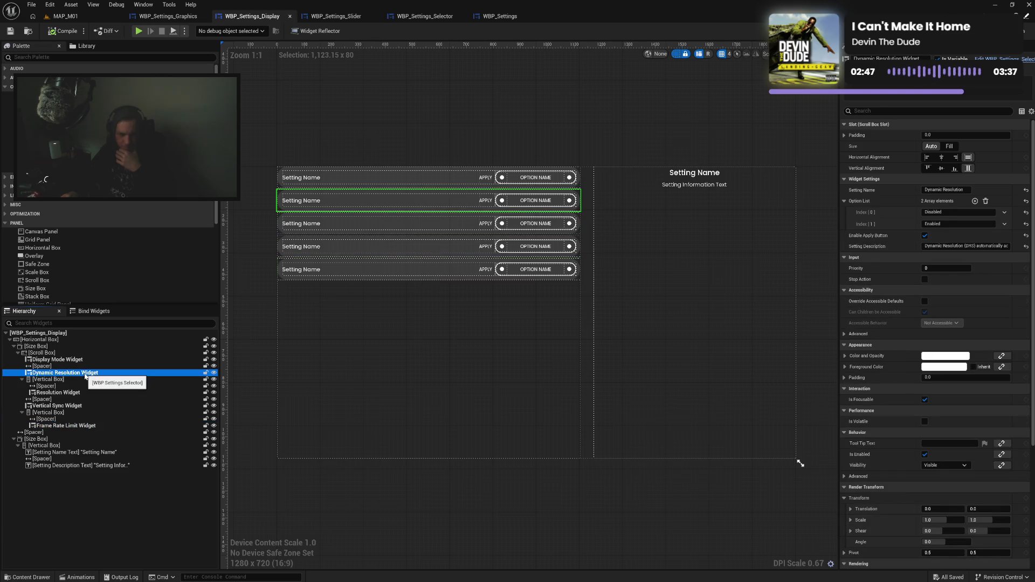
click(89, 360)
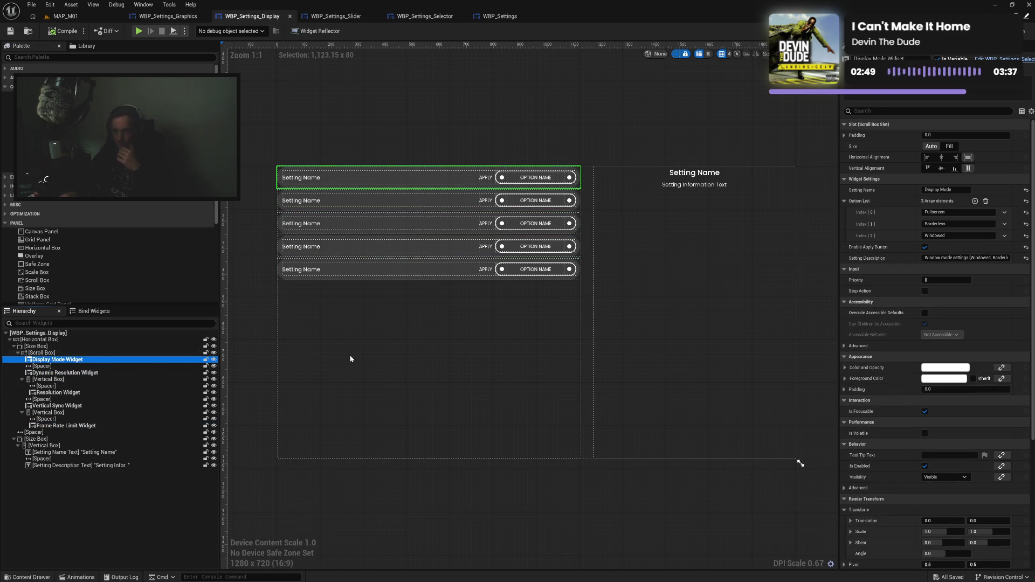
click(176, 18)
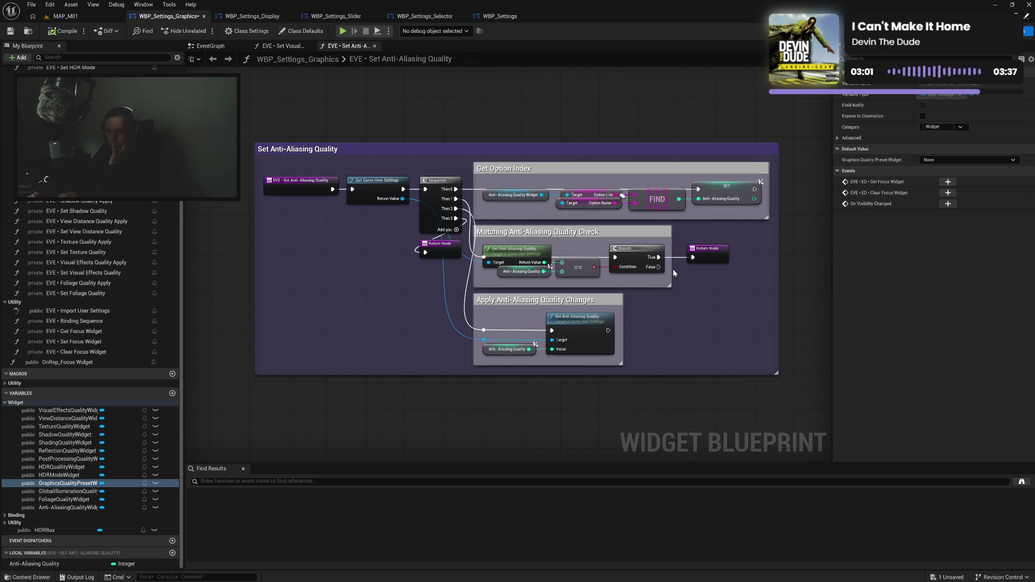
Close the Set Anti-Aliasing Quality graph and save WBP_Settings_Graphics.
click(712, 257)
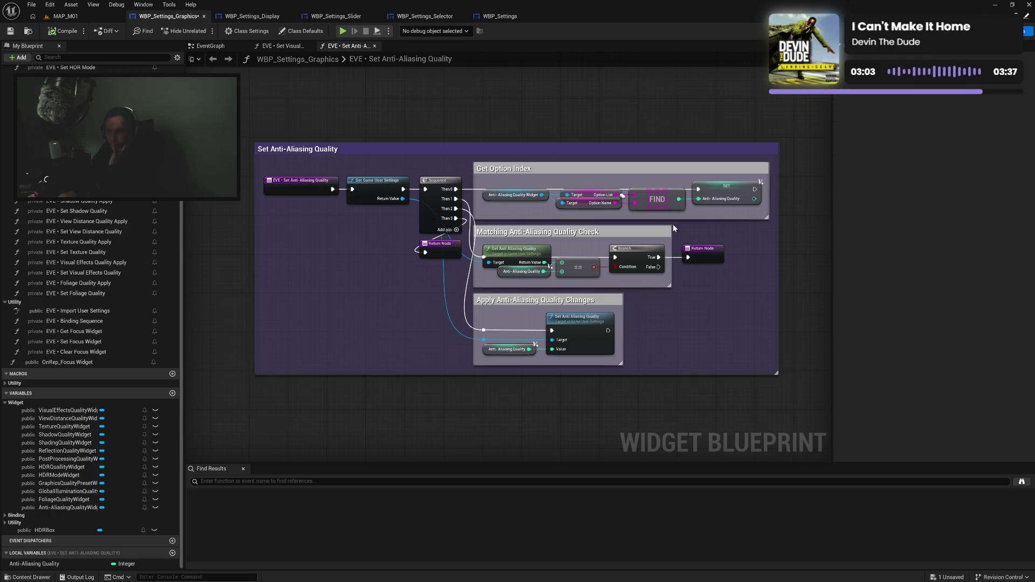
click(375, 46)
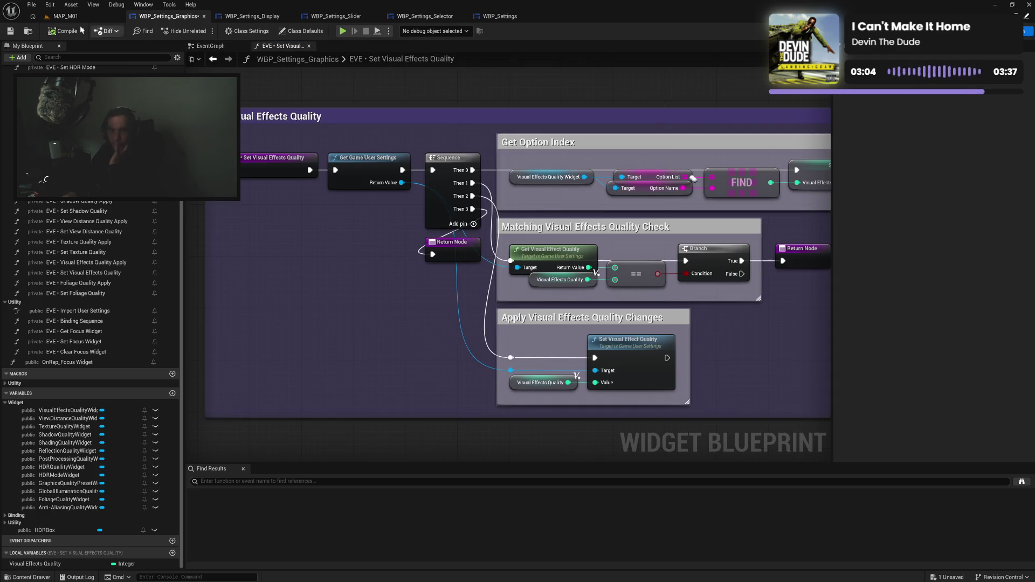
click(10, 31)
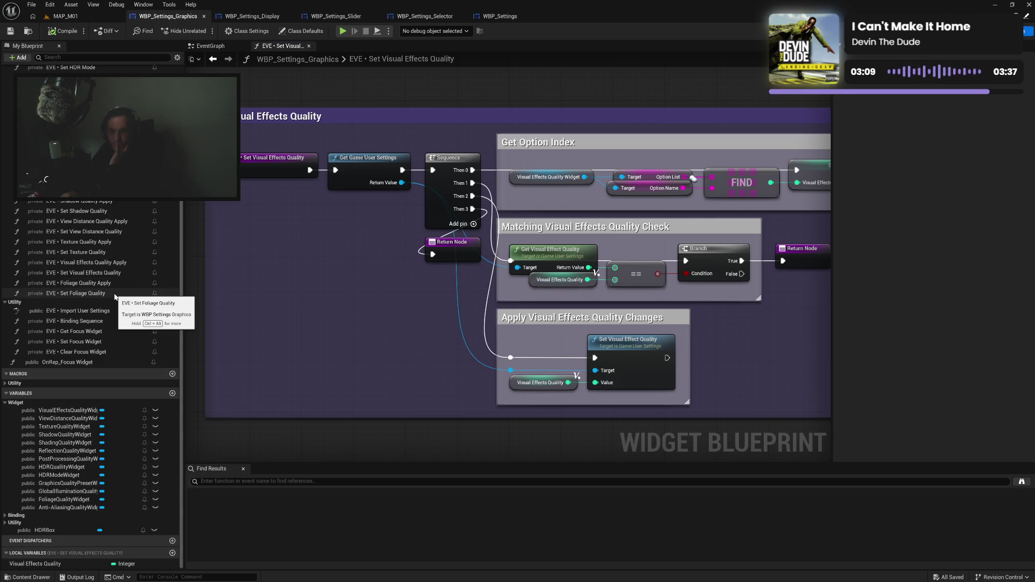
Paste the Visual Effects quality nodes into Set Foliage Quality and wire its event to Get Game User Settings.
double_click(115, 294)
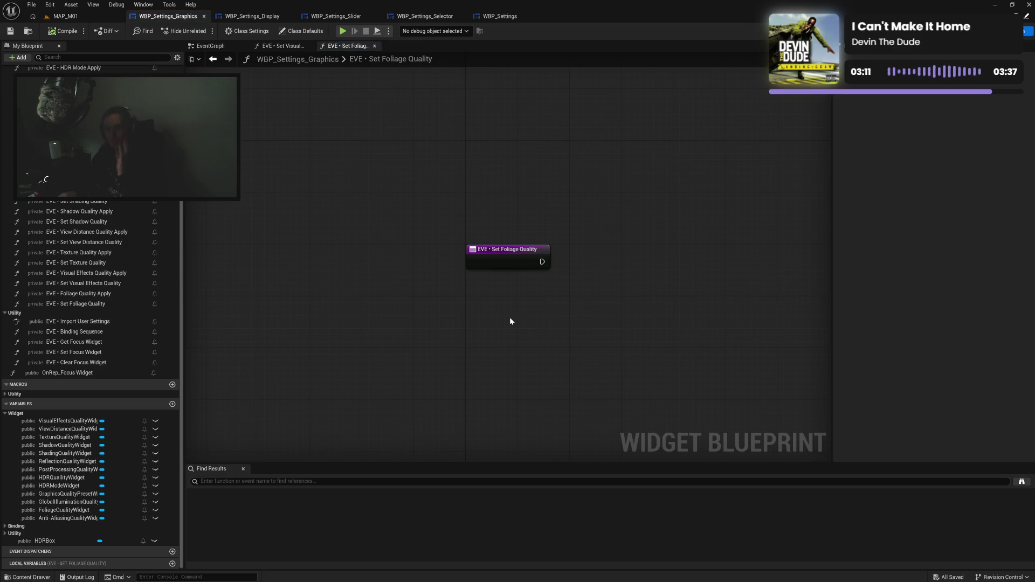
click(281, 47)
drag(350, 97, 755, 436)
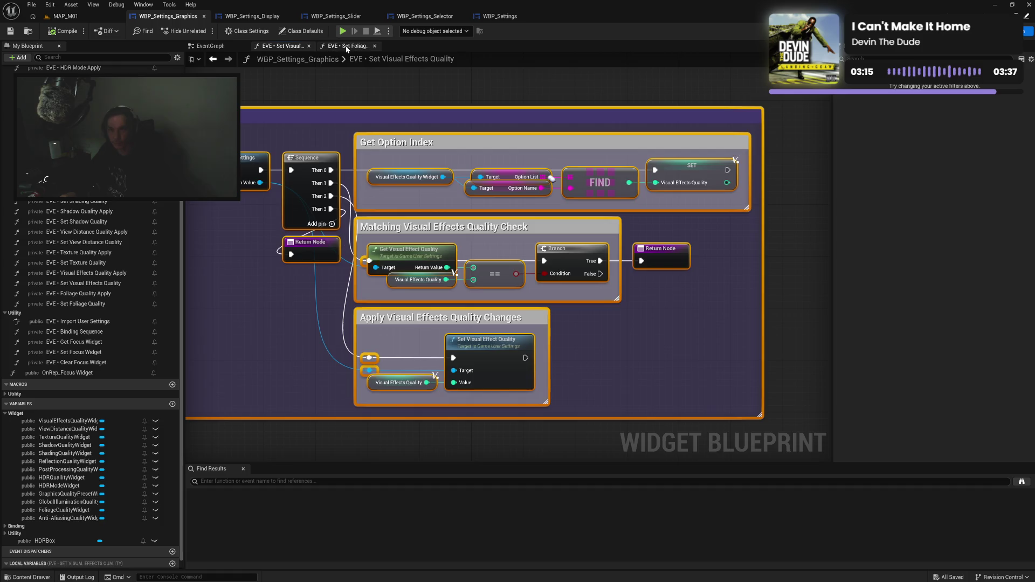
click(347, 45)
key(ctrl+v)
drag(477, 252, 647, 128)
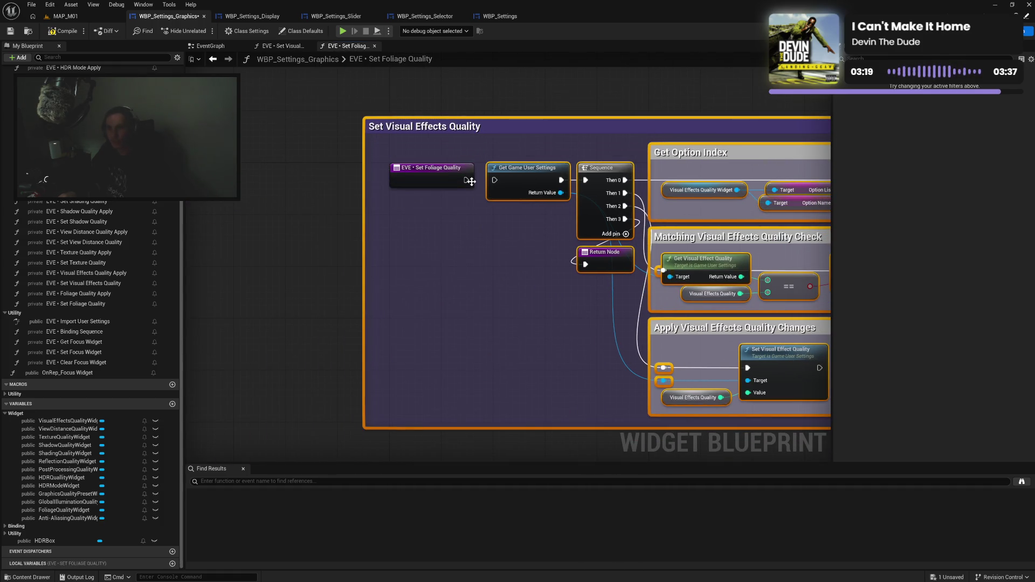
drag(466, 180, 494, 181)
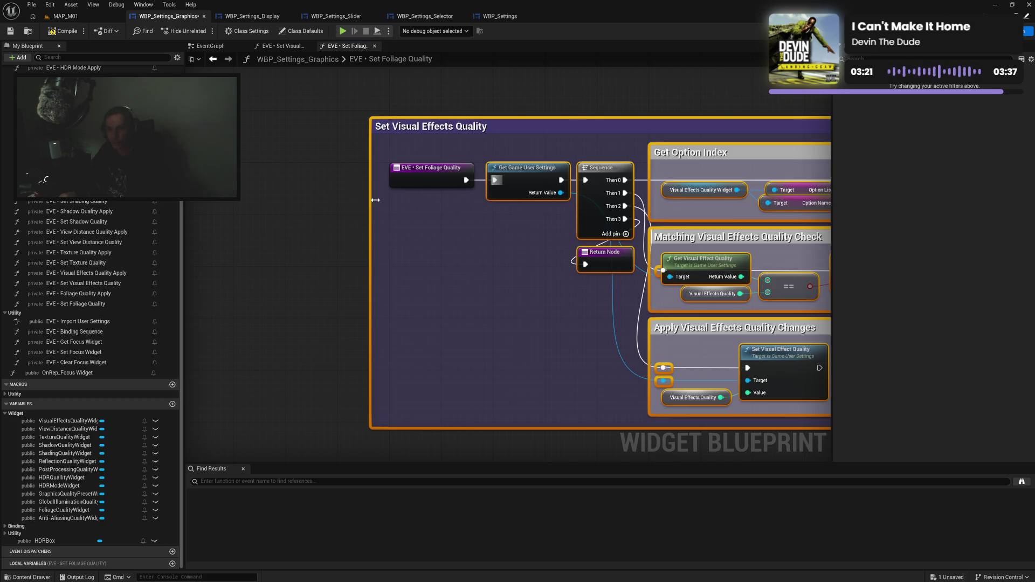
Reposition the pasted logic and change the comment title's 'Visual Effects' to 'Foliage'.
drag(405, 134, 437, 180)
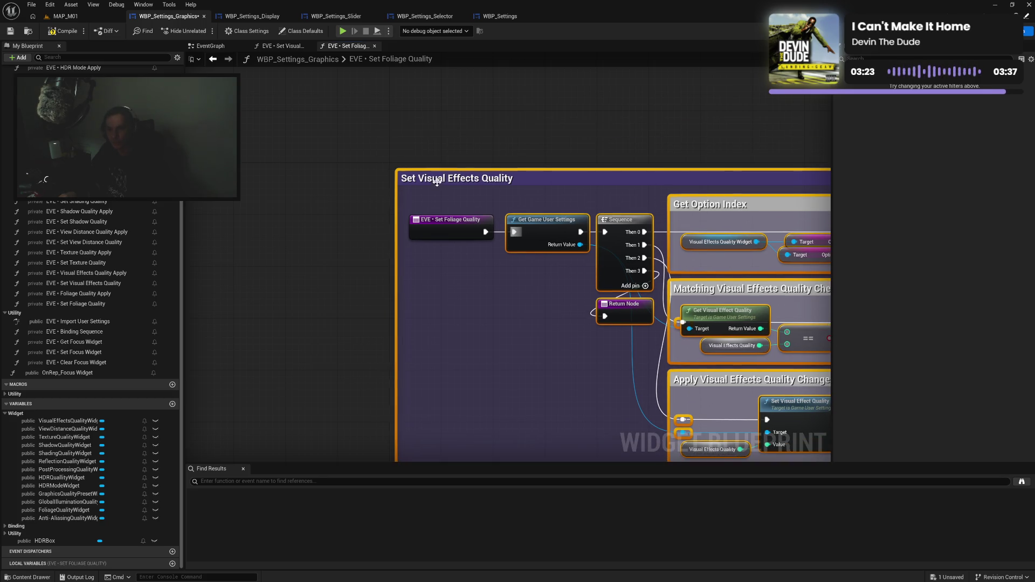
click(446, 204)
drag(511, 330, 310, 265)
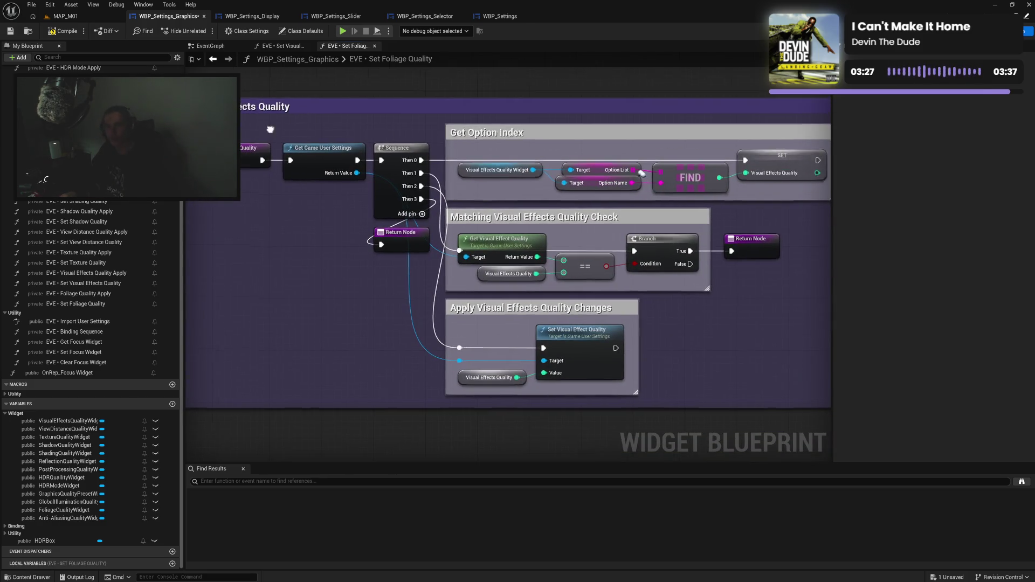
double_click(302, 115)
drag(297, 115, 241, 115)
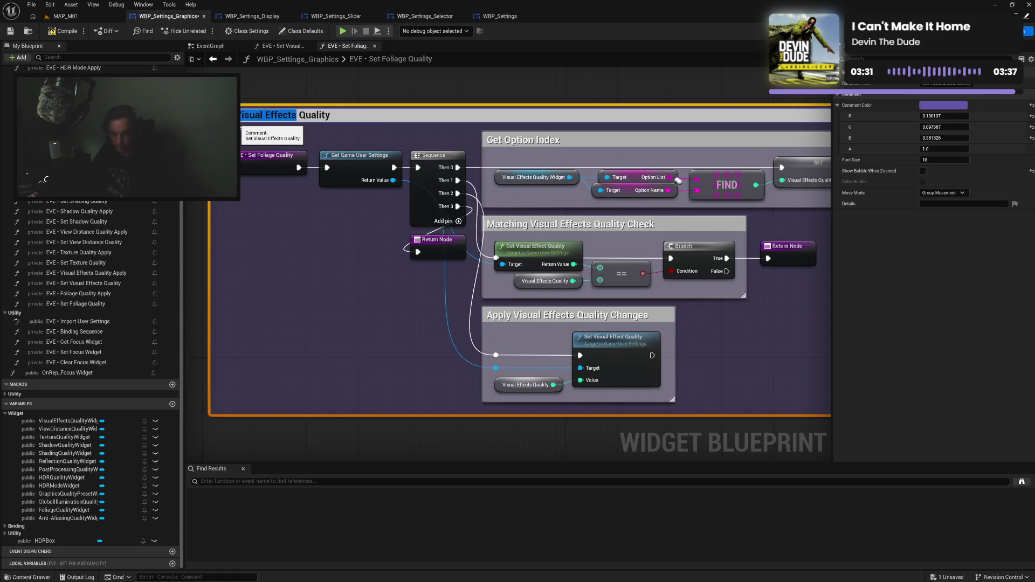
text(Foliage)
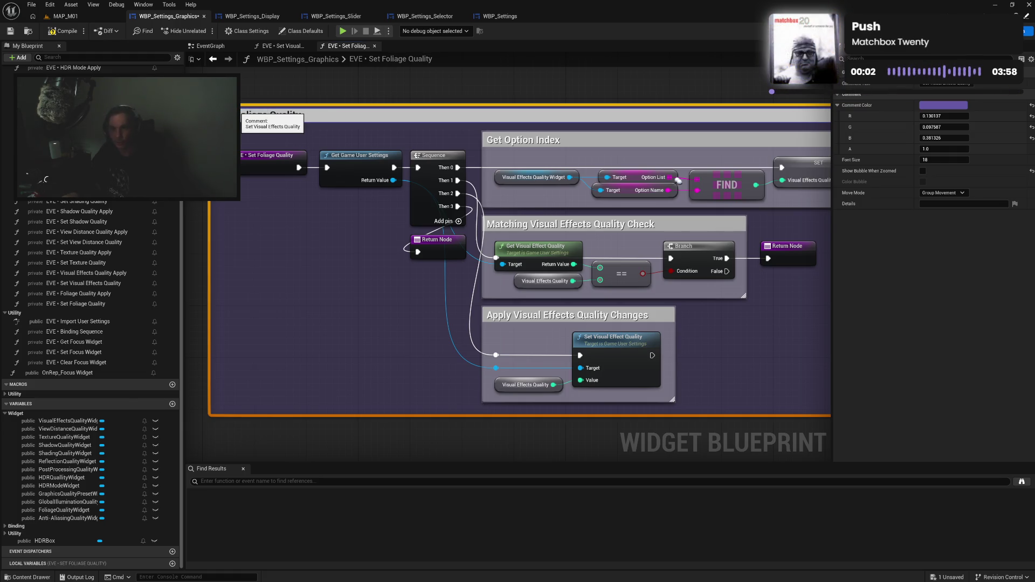
Retitle the comments to Foliage Quality, Matching Foliage Quality Check and Apply Foliage Quality Changes.
mouse_move(251, 115)
mouse_down()
mouse_move(241, 115)
mouse_move(323, 122)
mouse_up()
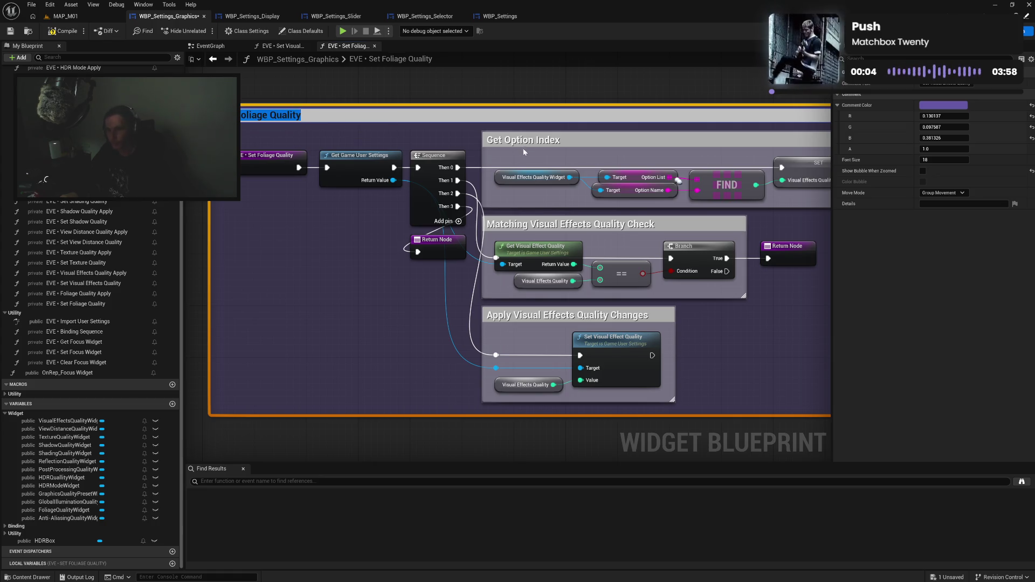
click(546, 223)
double_click(536, 225)
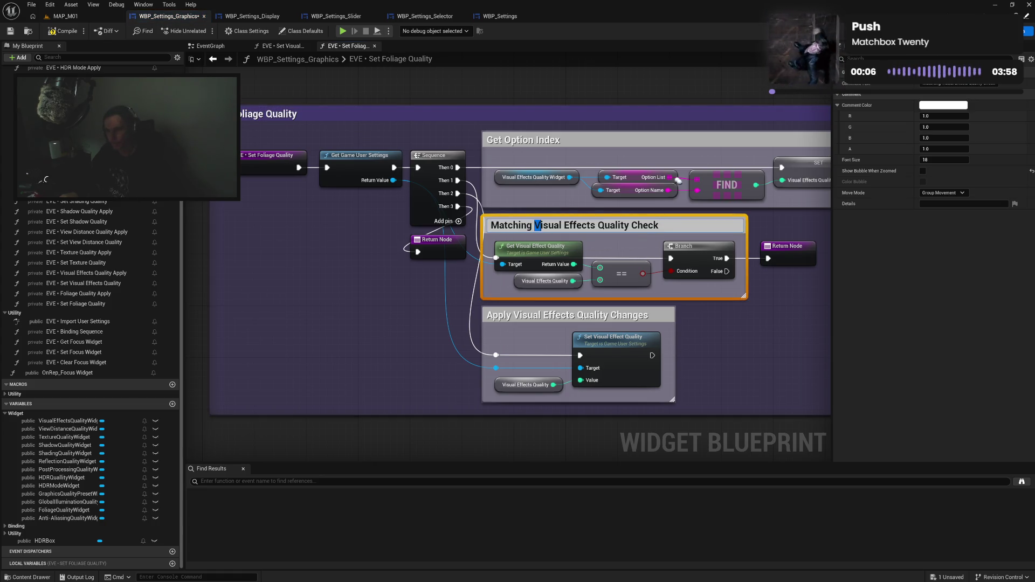
drag(536, 225, 630, 225)
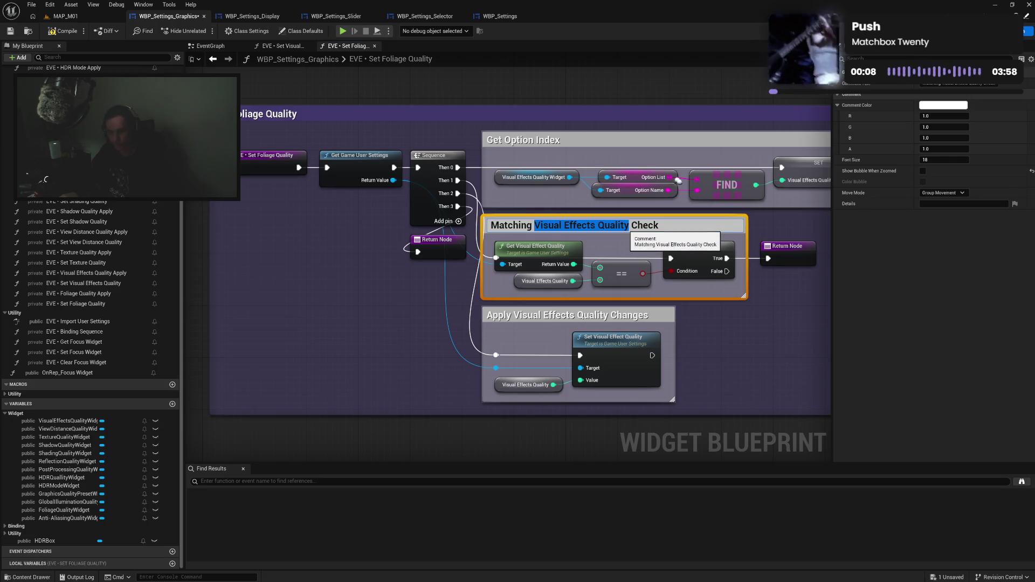
text(Foliage Quality)
key(Return)
click(580, 313)
double_click(580, 314)
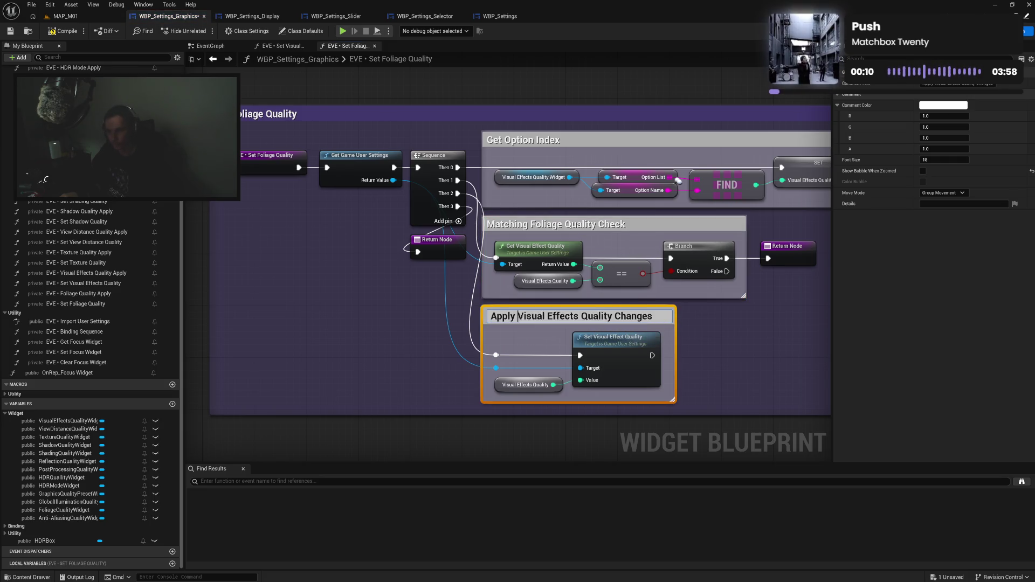
drag(518, 317, 614, 317)
text(Foliage Quality)
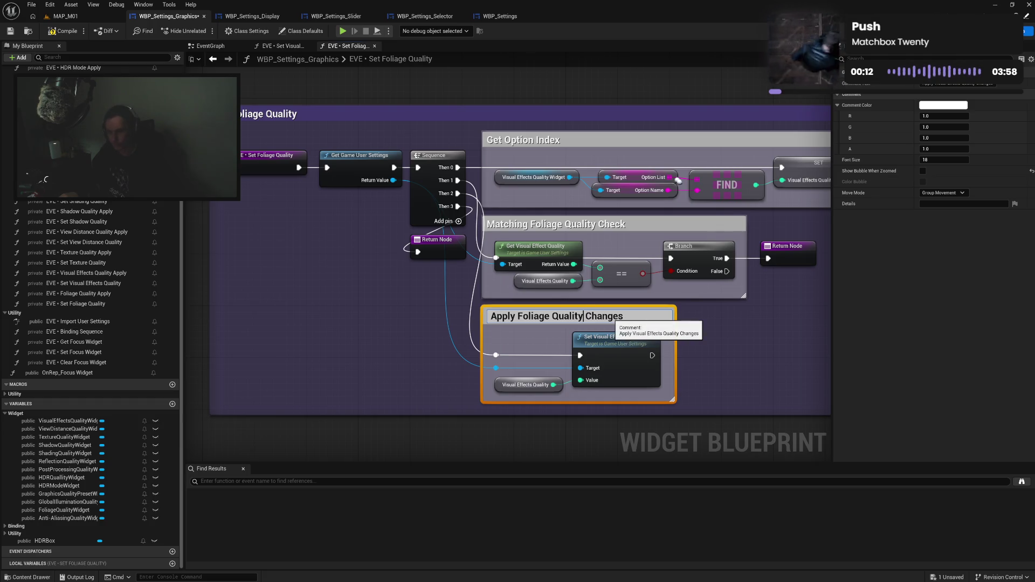
key(Return)
Promote the SET node's value to an integer local variable named 'Foliage Quality'.
right_click(801, 171)
click(831, 183)
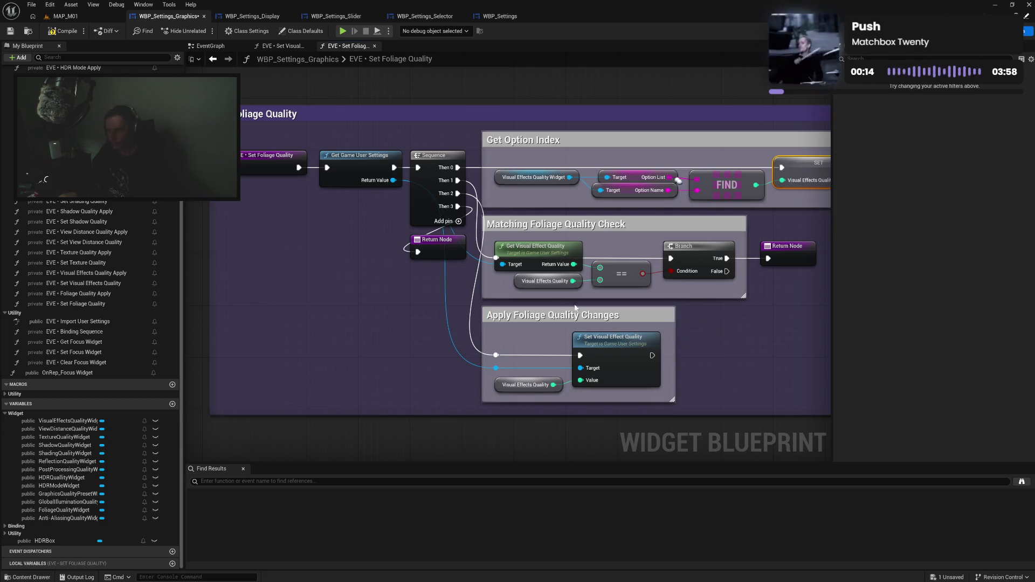
double_click(48, 565)
text(Foliage Quality)
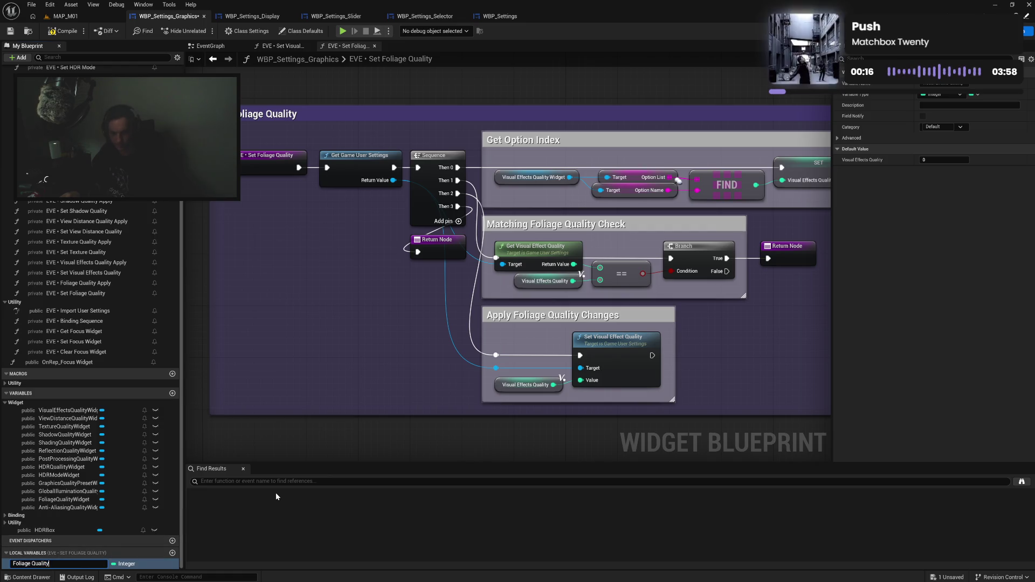
key(Return)
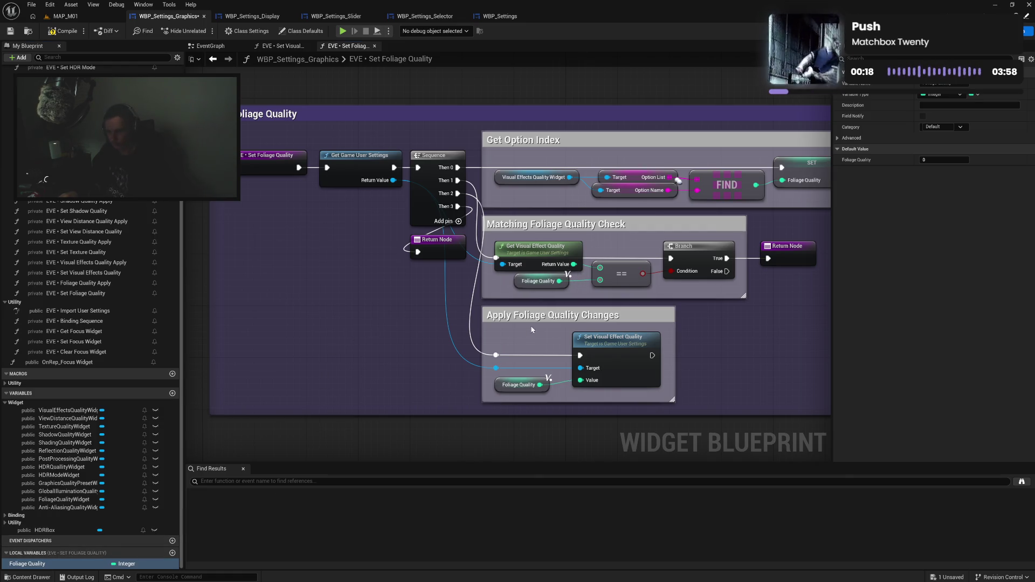
Delete the Set and Get Visual Effect Quality nodes.
drag(599, 355, 592, 355)
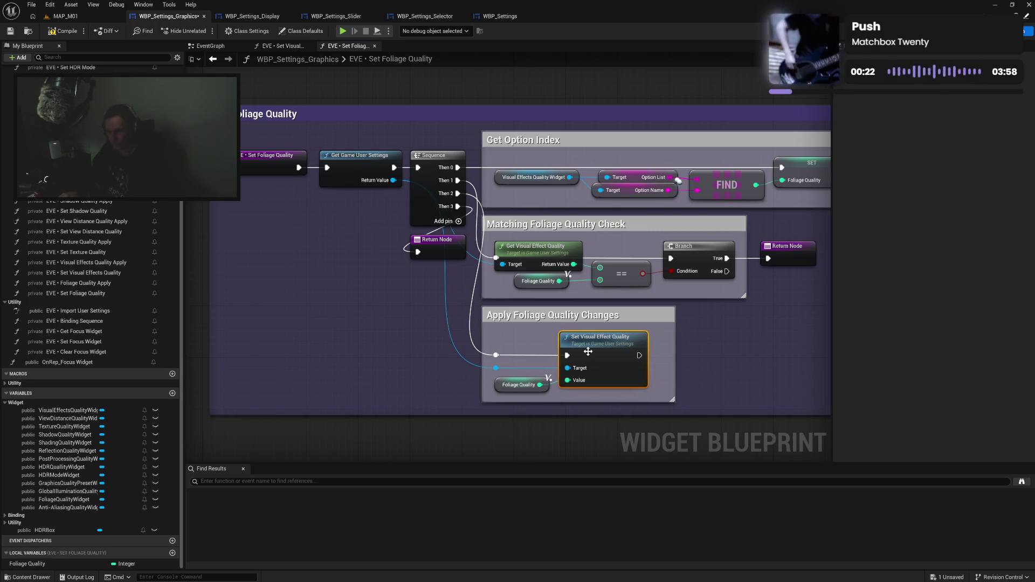
key(Delete)
click(553, 249)
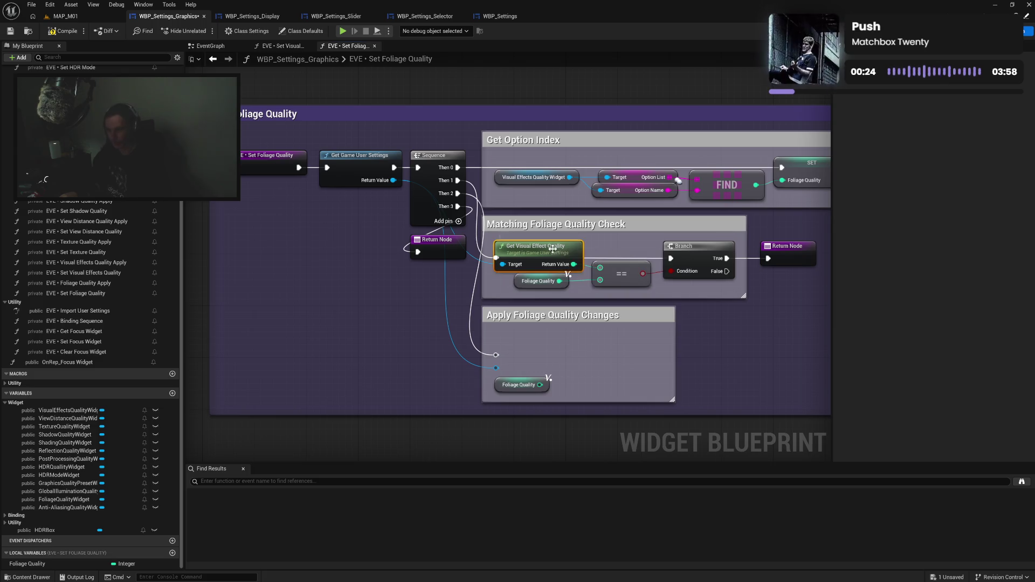
key(Delete)
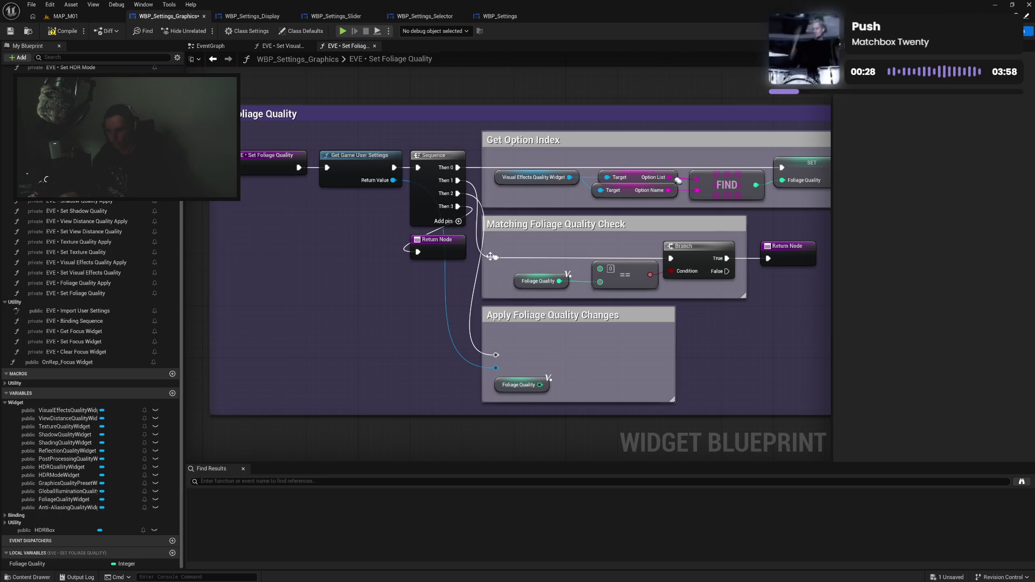
Feed a Get Foliage Quality node into the equality check and align the check nodes.
drag(394, 180, 507, 261)
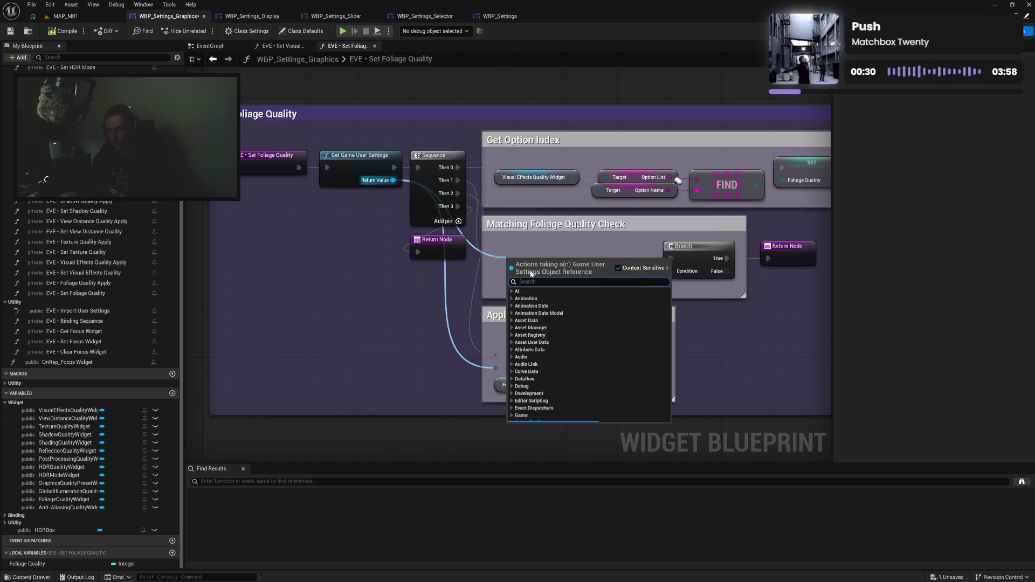
text(fol)
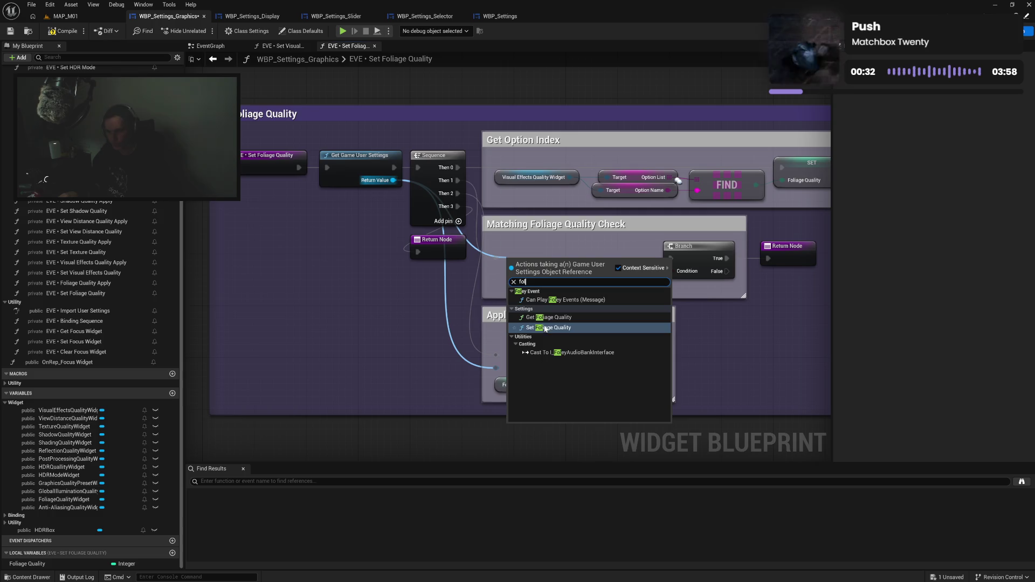
click(549, 317)
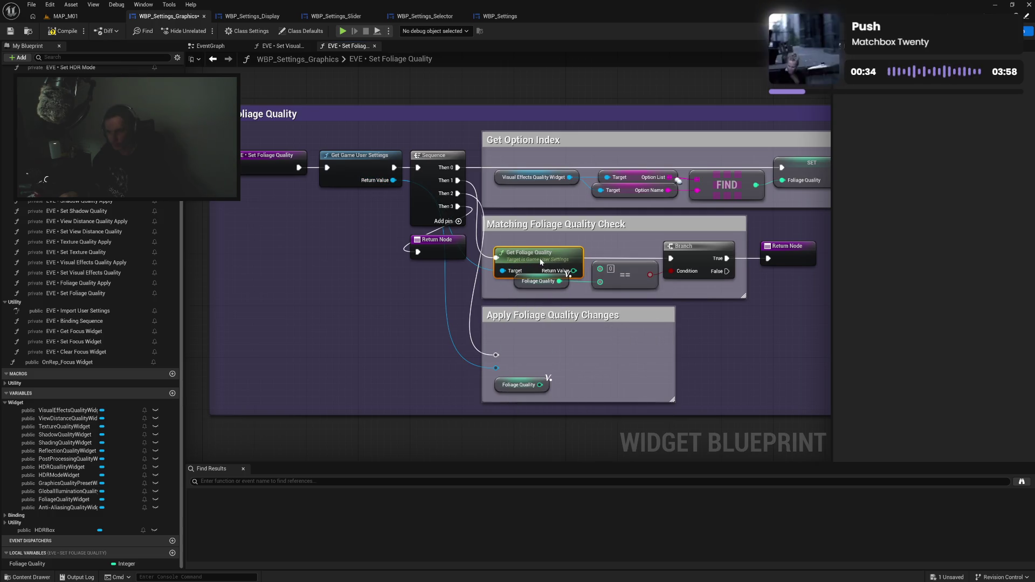
drag(574, 271, 600, 269)
drag(540, 281, 553, 281)
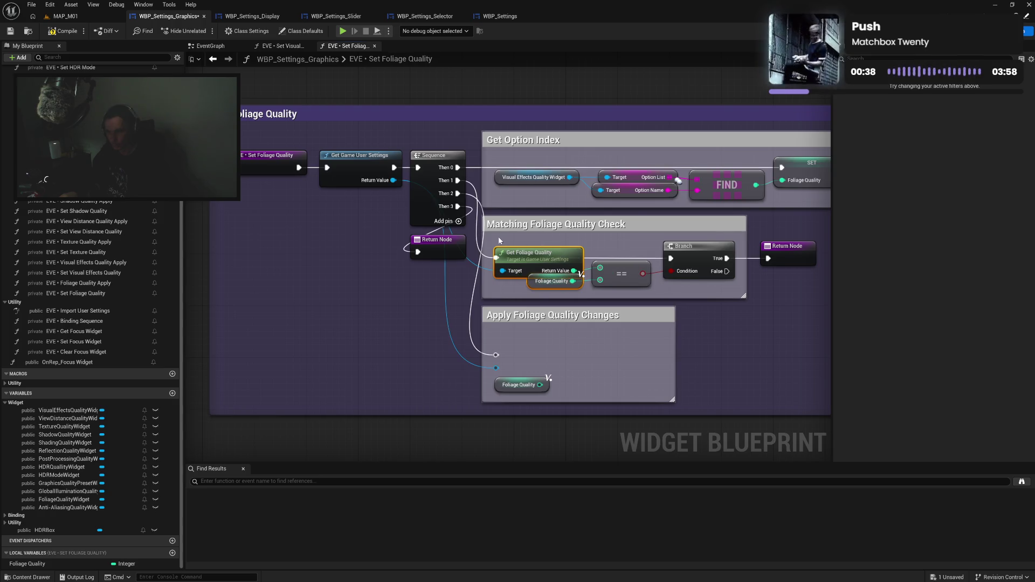
drag(500, 241, 697, 256)
key(q)
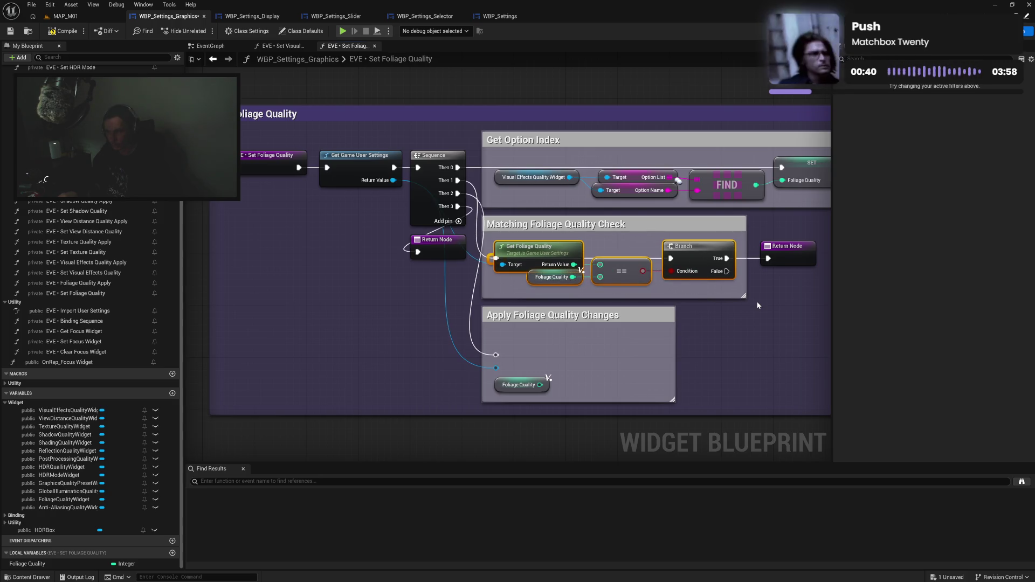
click(756, 302)
drag(706, 356, 663, 354)
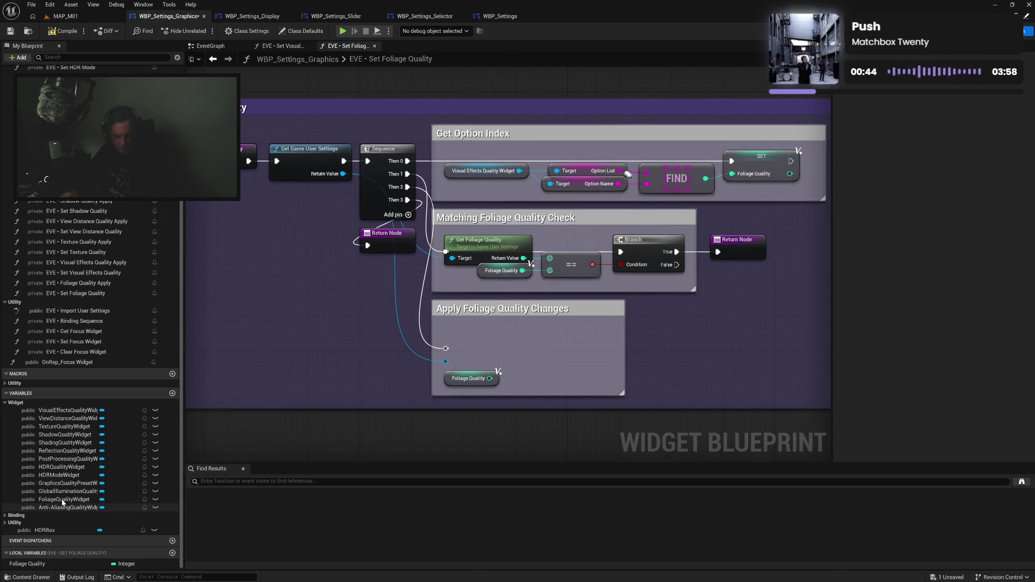
Swap the option widget for Foliage Quality Widget and align the Get Option Index row.
drag(63, 503, 486, 170)
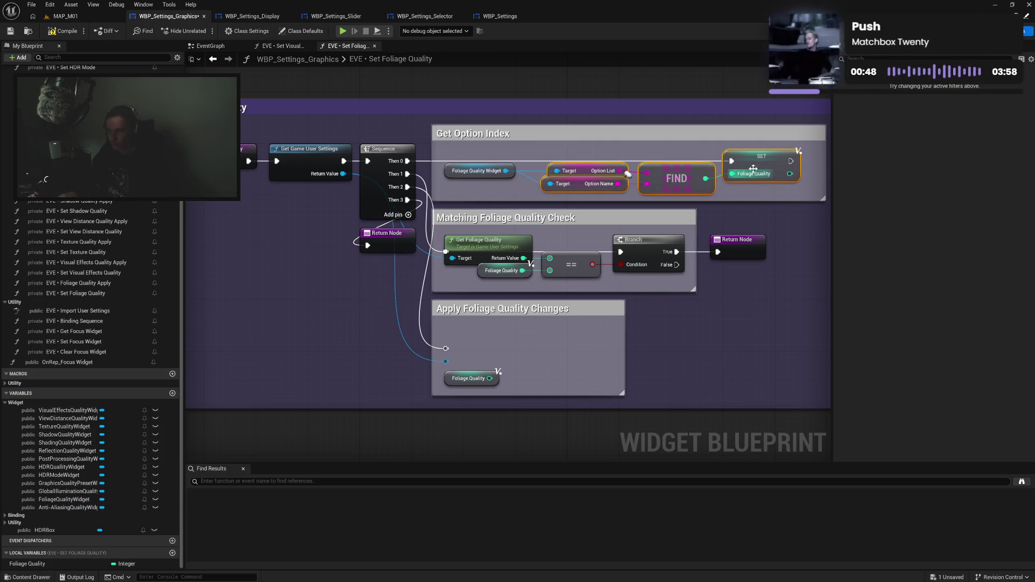
drag(566, 154, 800, 189)
key(q)
drag(745, 169, 737, 169)
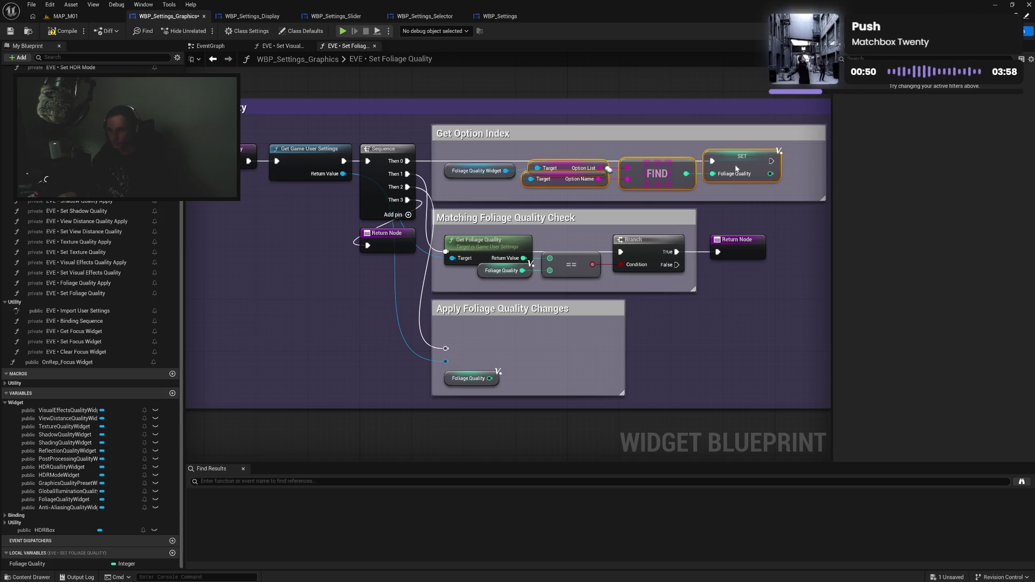
mouse_move(463, 156)
mouse_down()
mouse_move(722, 182)
mouse_move(748, 166)
mouse_up()
key(q)
mouse_move(820, 185)
mouse_down()
mouse_move(744, 180)
mouse_move(779, 177)
mouse_move(755, 177)
mouse_up()
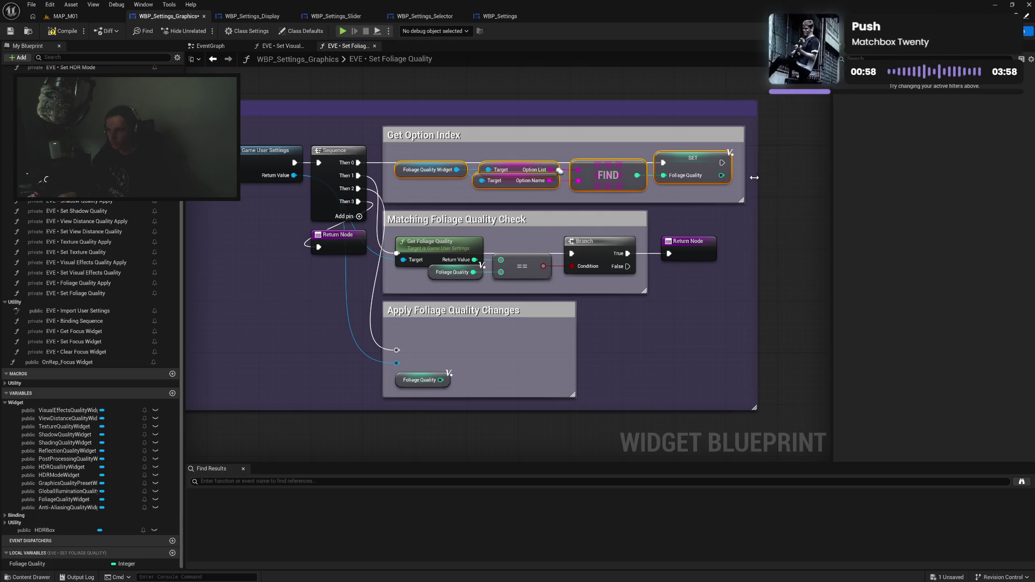
Add a Set Foliage Quality node in the apply box, wired to execution and the Foliage Quality value.
click(699, 324)
drag(395, 364, 434, 365)
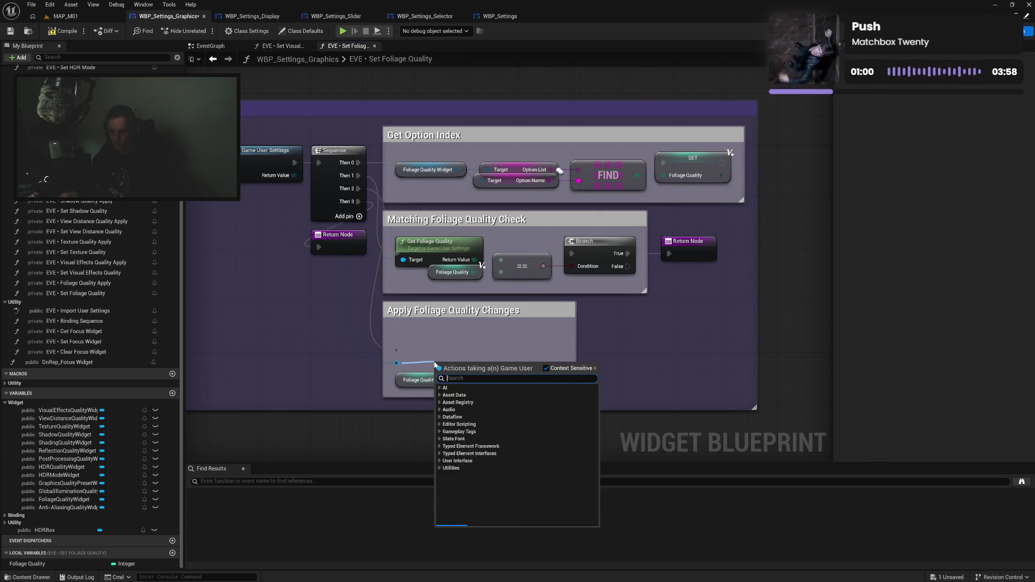
text(foli)
click(488, 414)
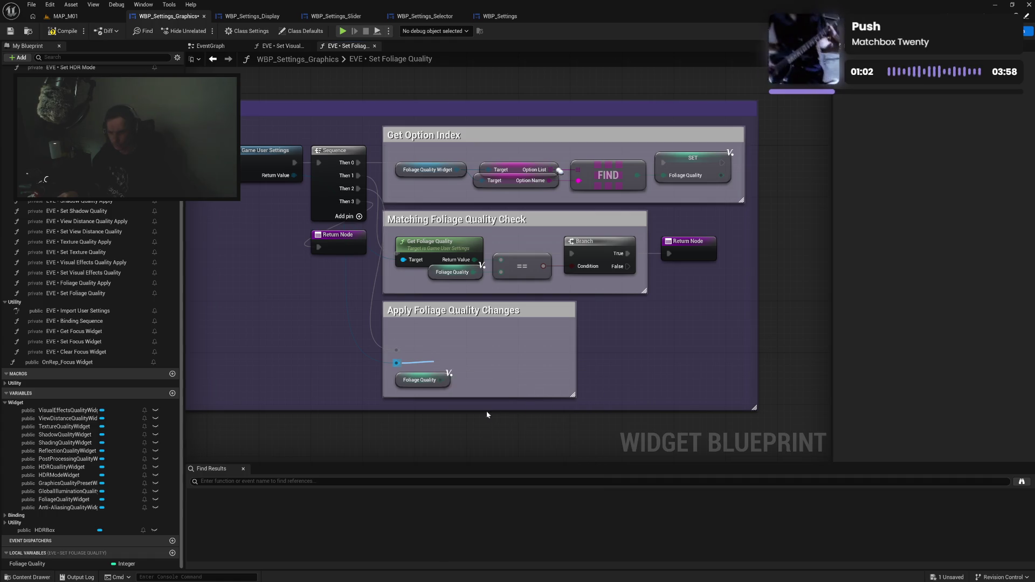
mouse_move(478, 370)
mouse_down()
mouse_move(509, 336)
mouse_move(500, 345)
mouse_up()
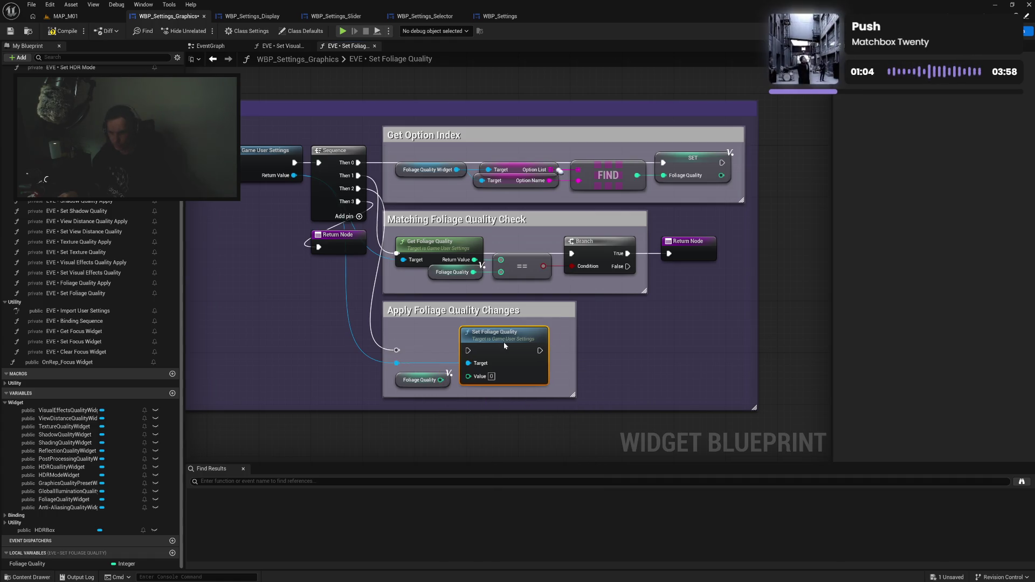
drag(397, 350, 469, 351)
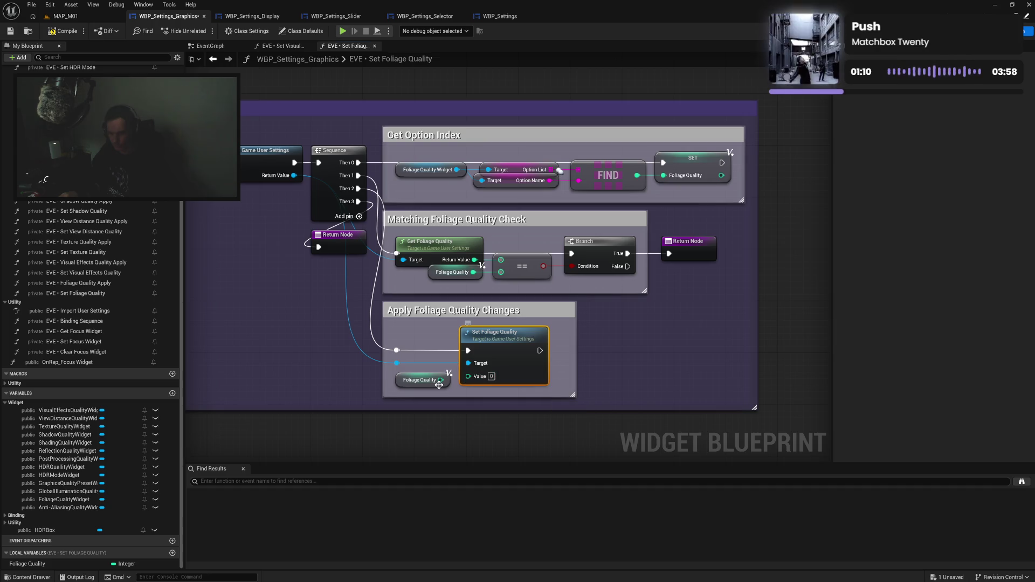
drag(441, 380, 470, 377)
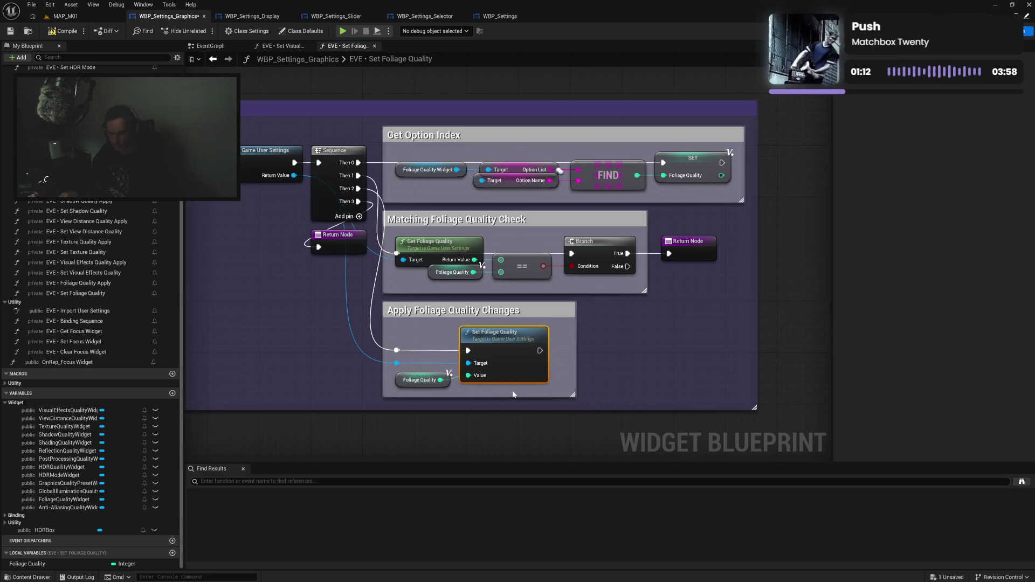
Align the apply-box nodes, narrow the comment, compile, and close the Set Foliage Quality graph.
drag(400, 343, 512, 386)
key(q)
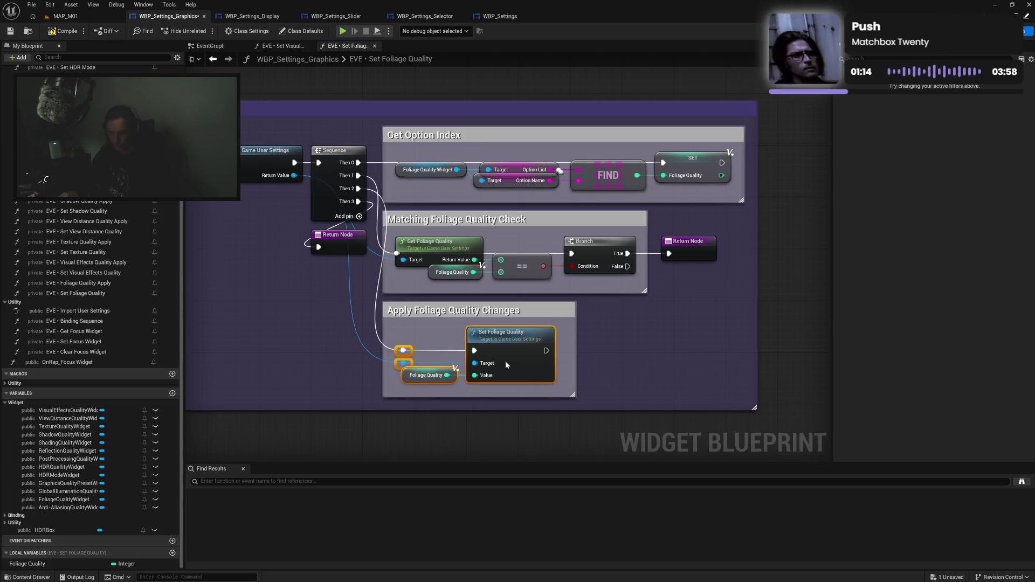
drag(577, 363, 564, 363)
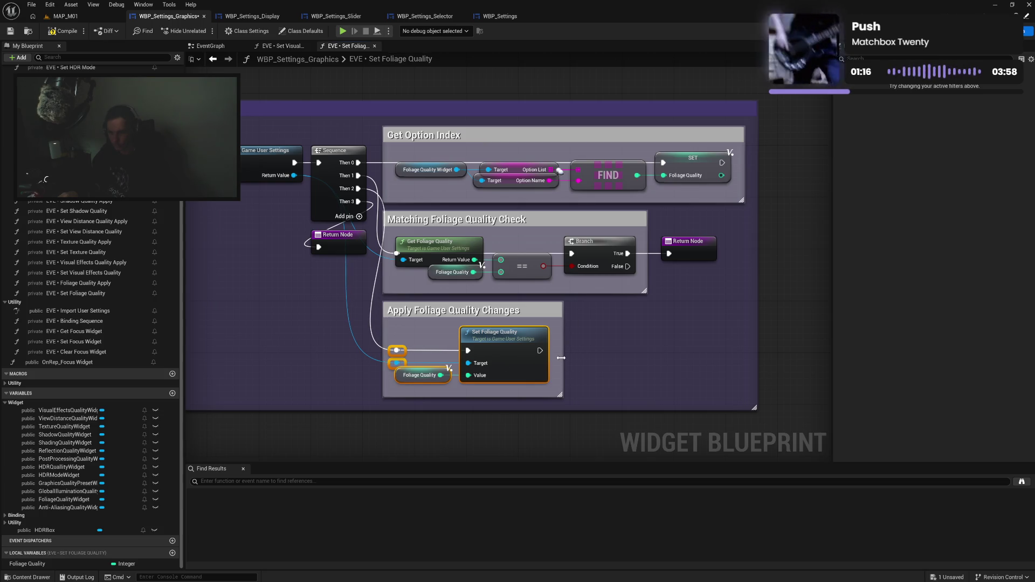
click(542, 297)
click(75, 35)
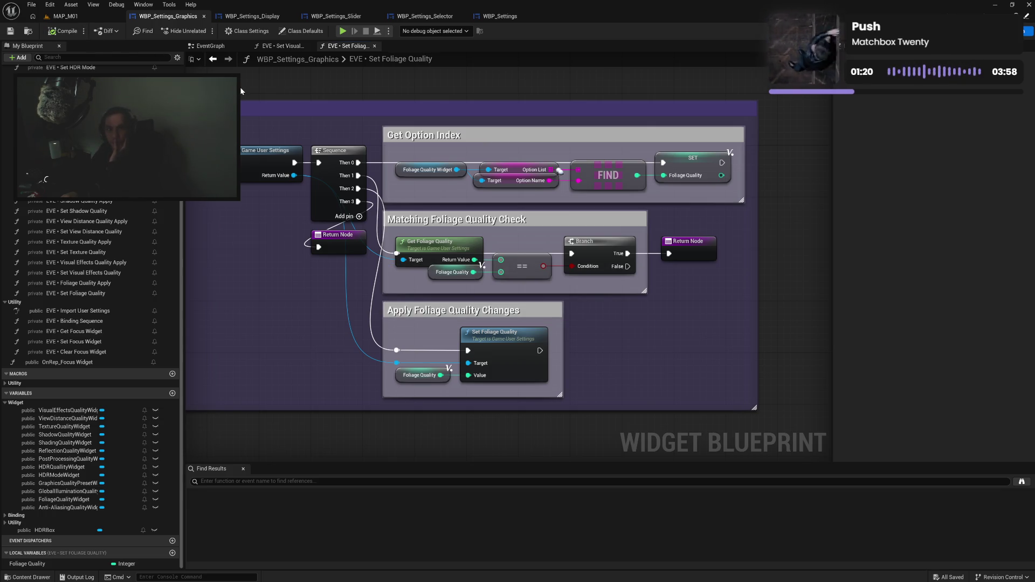
drag(349, 82, 421, 85)
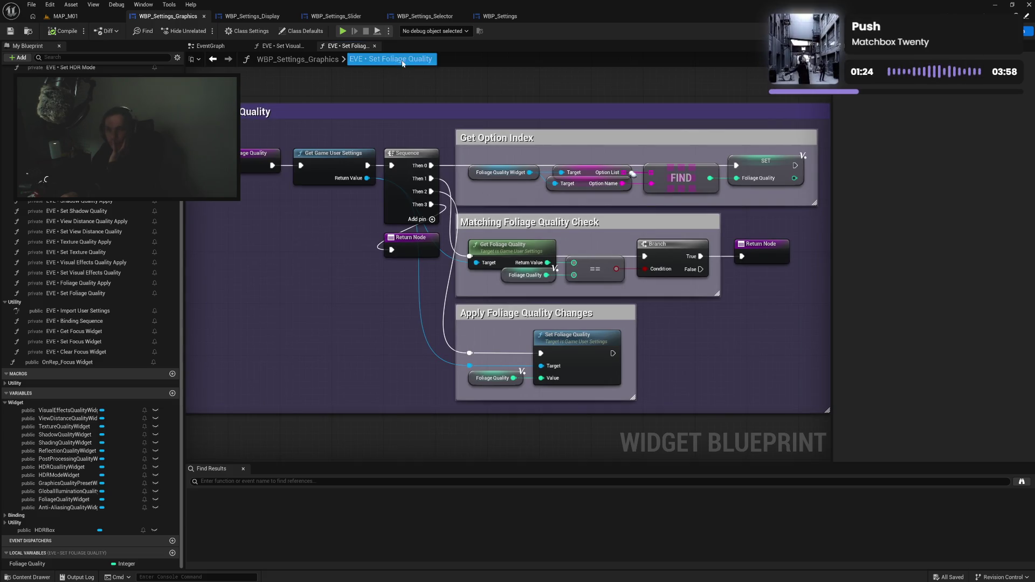
middle_click(338, 46)
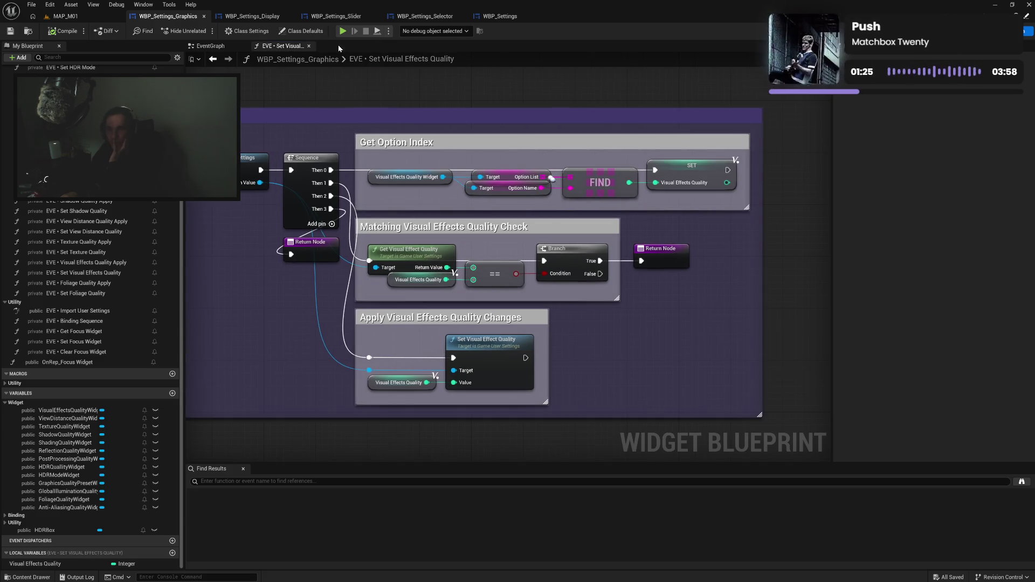
Open the game's Graphics settings and cycle HDR Quality up to CINEMATIC and back to LOW.
click(309, 47)
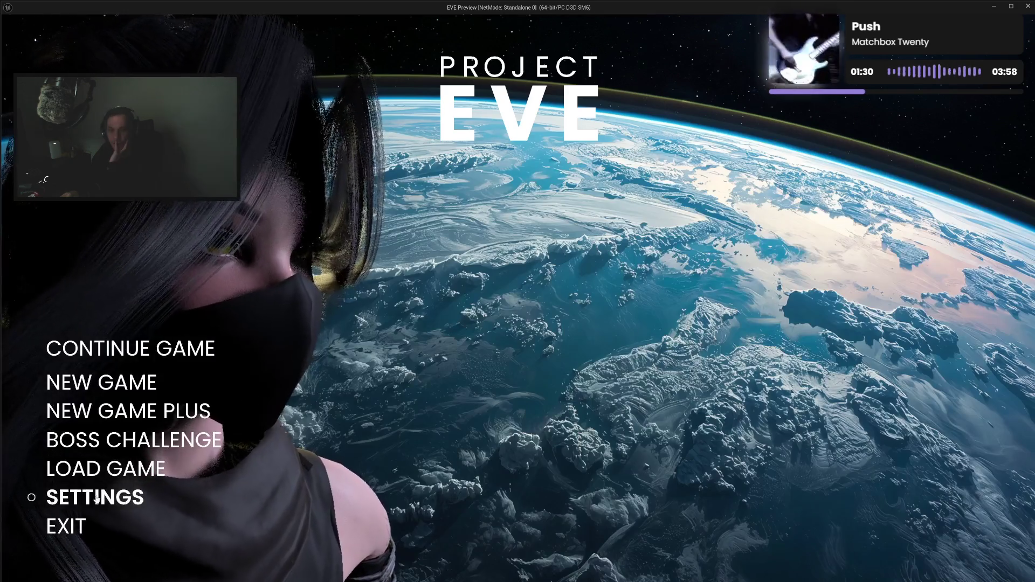
click(80, 496)
click(76, 171)
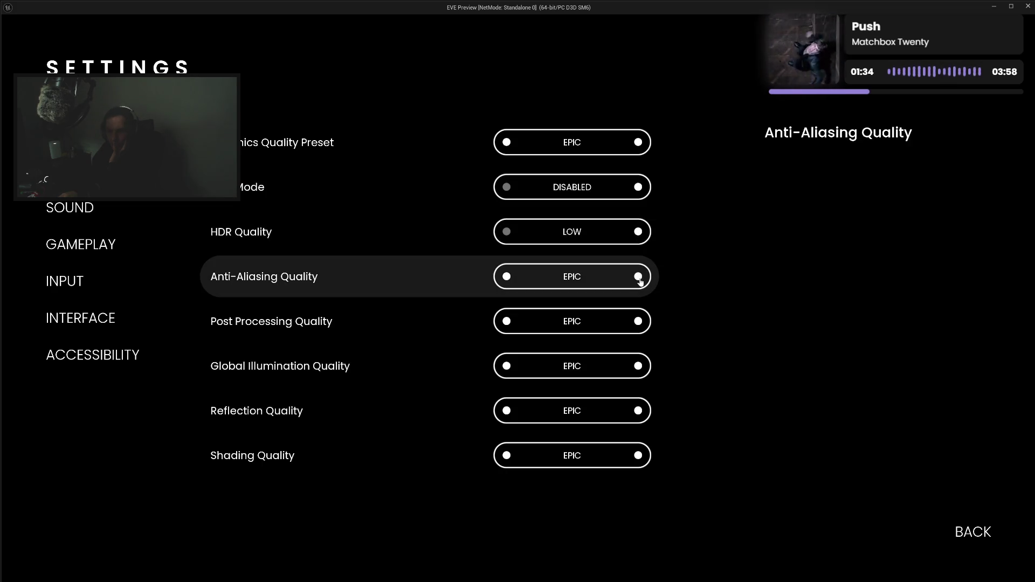
click(638, 232)
click(638, 232)
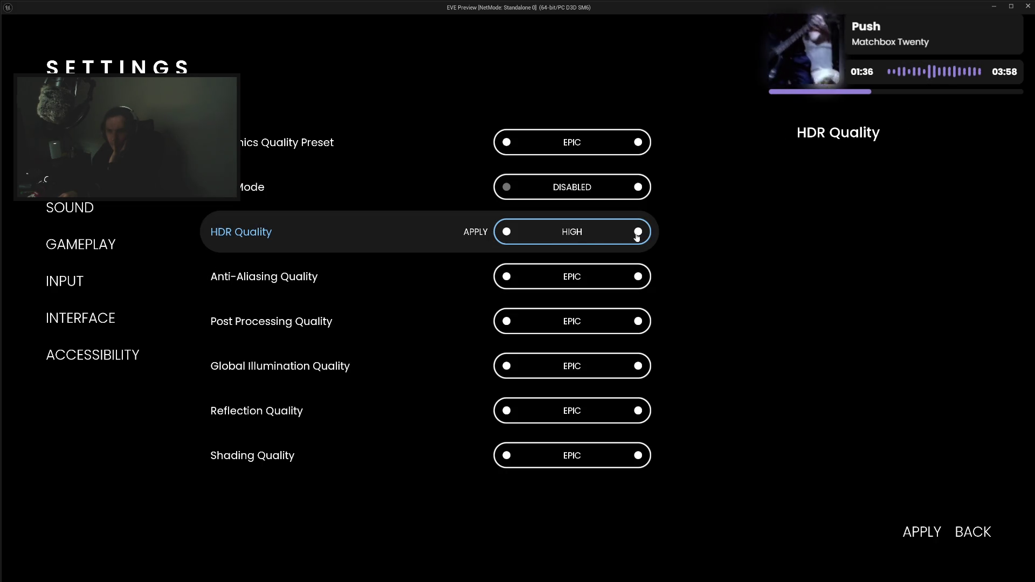
click(638, 232)
click(638, 231)
click(507, 233)
click(507, 233)
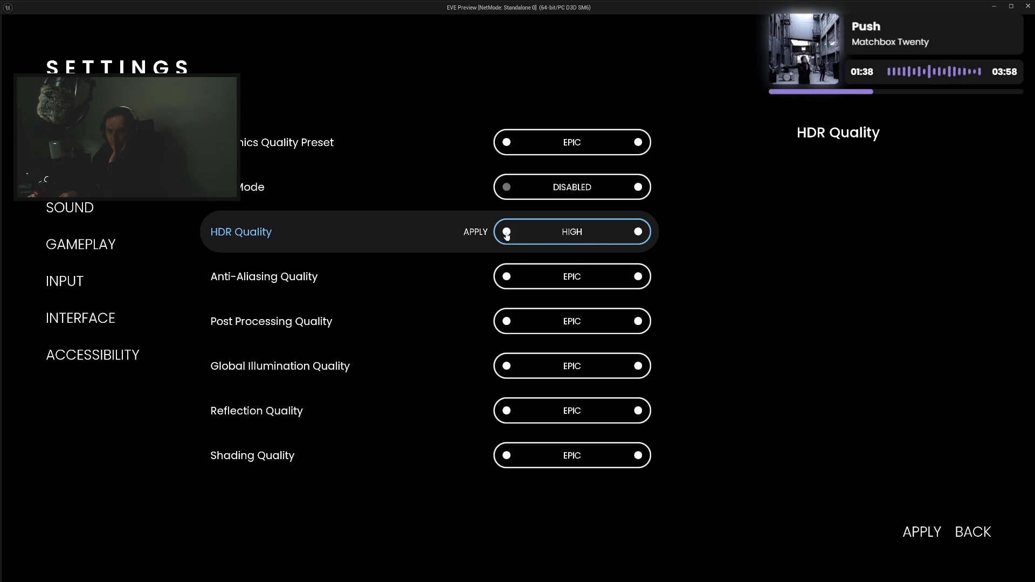
click(507, 233)
click(507, 233)
Raise Anti-Aliasing, Post Processing and Global Illumination Quality to CINEMATIC, then return each to EPIC.
click(638, 277)
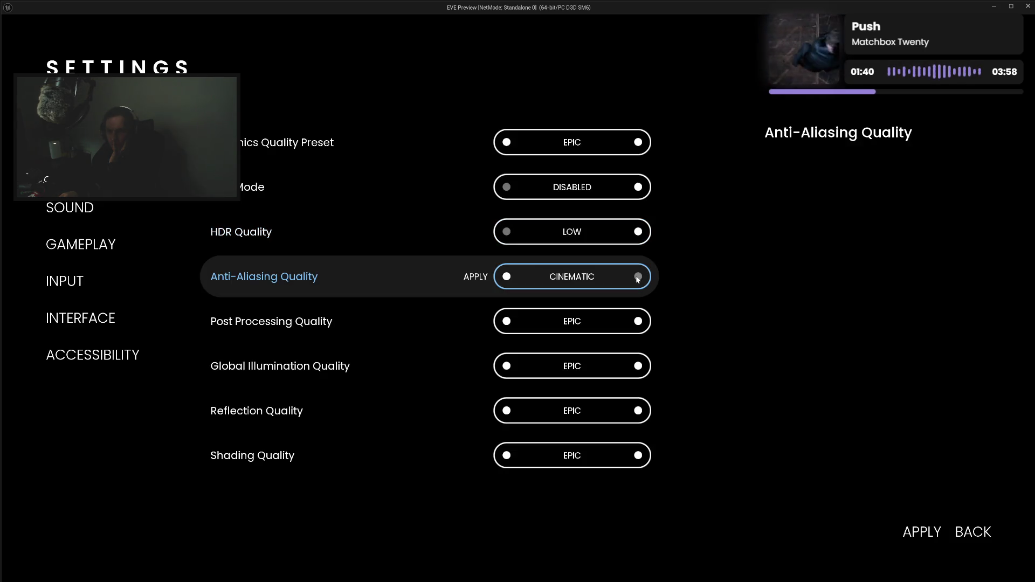
click(507, 277)
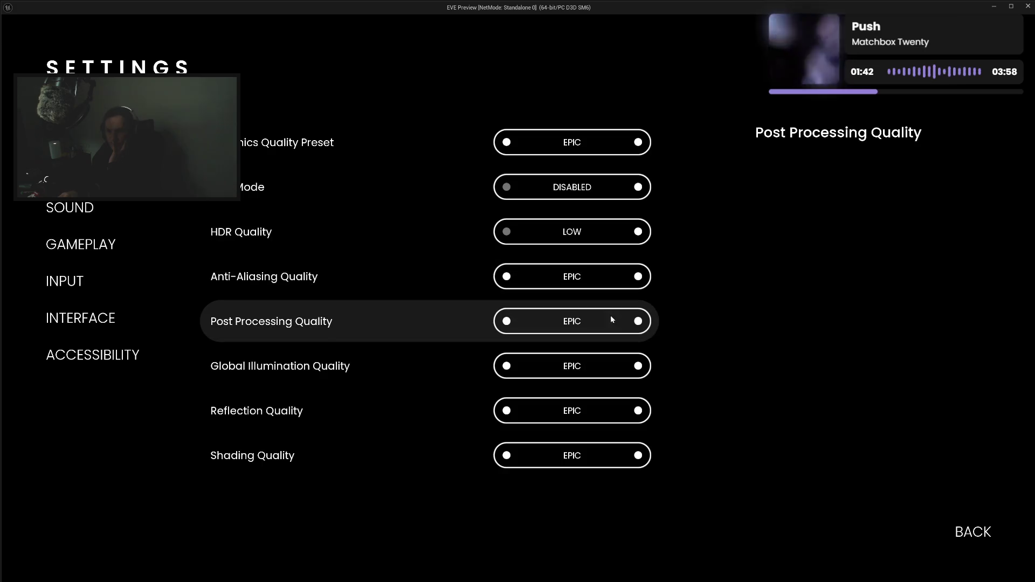
click(638, 322)
click(507, 322)
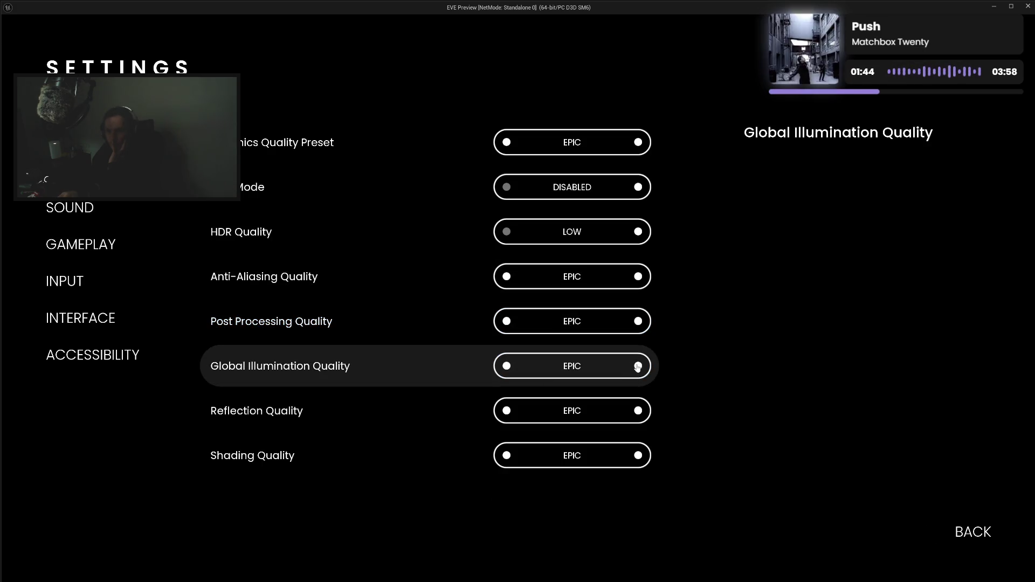
click(638, 366)
click(507, 367)
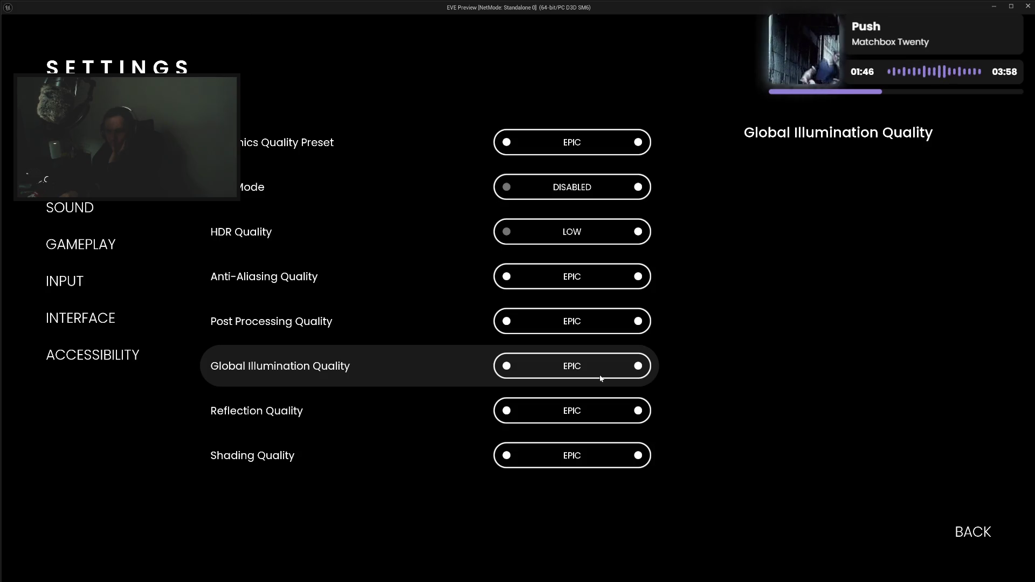
Raise Visual Effects and Foliage Quality to CINEMATIC, then return both to EPIC.
scroll(601, 378, down, 5)
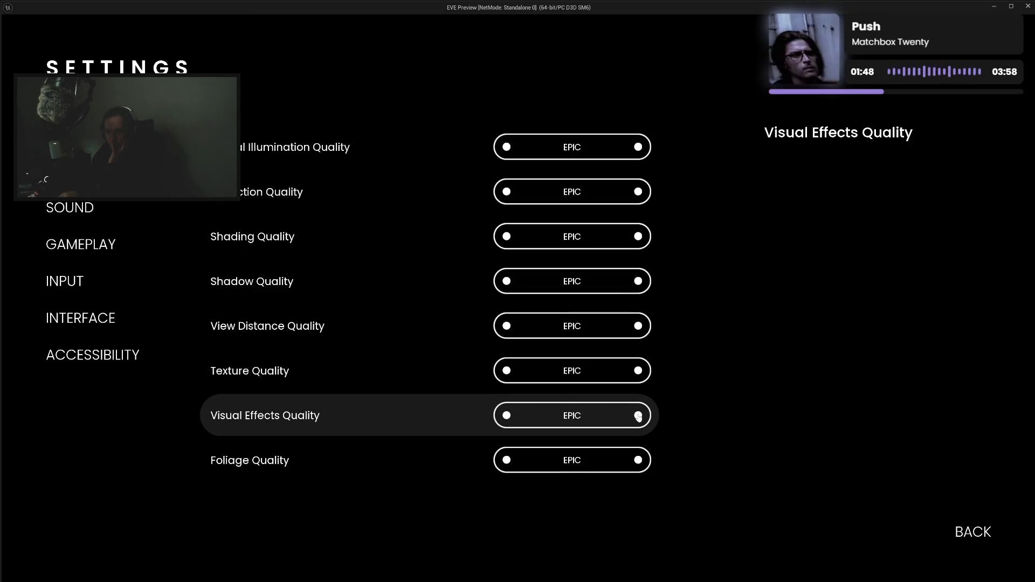
click(639, 415)
click(505, 417)
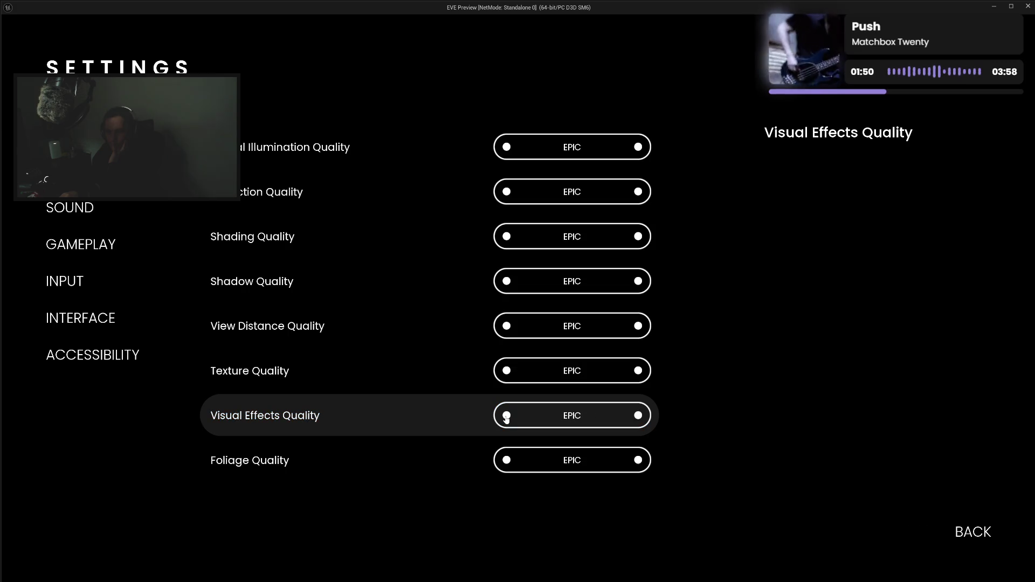
click(639, 461)
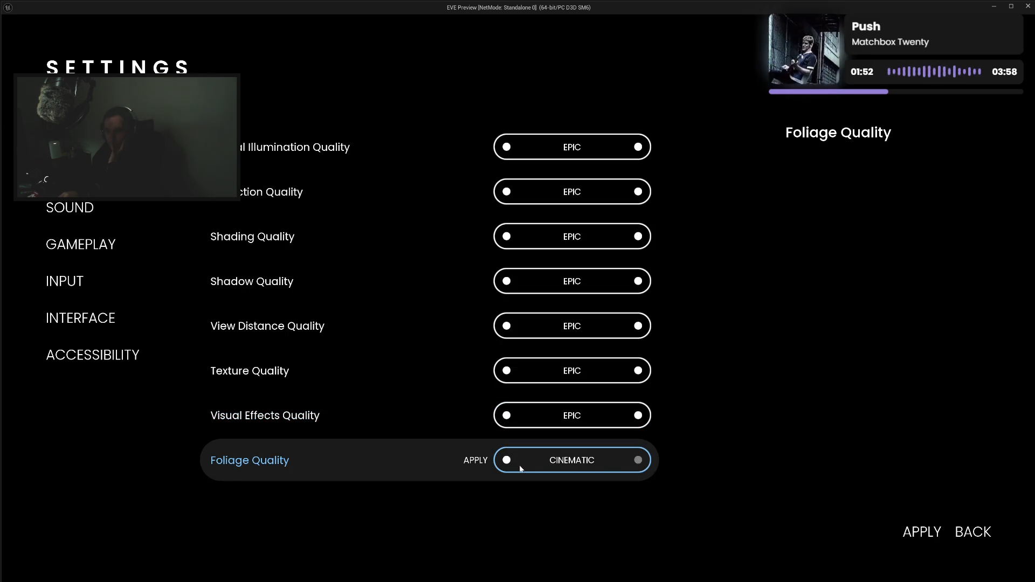
click(507, 462)
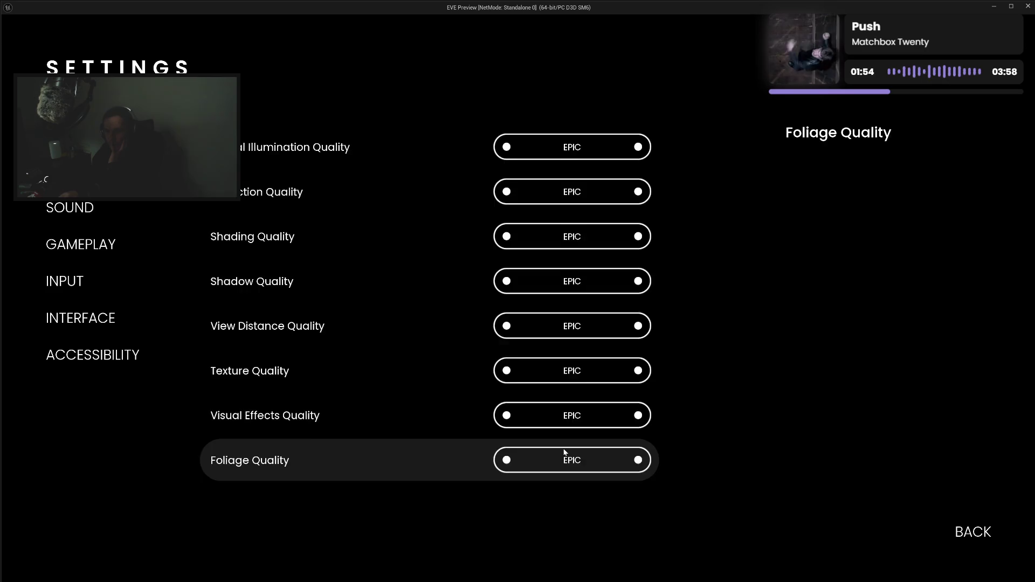
scroll(565, 452, up, 5)
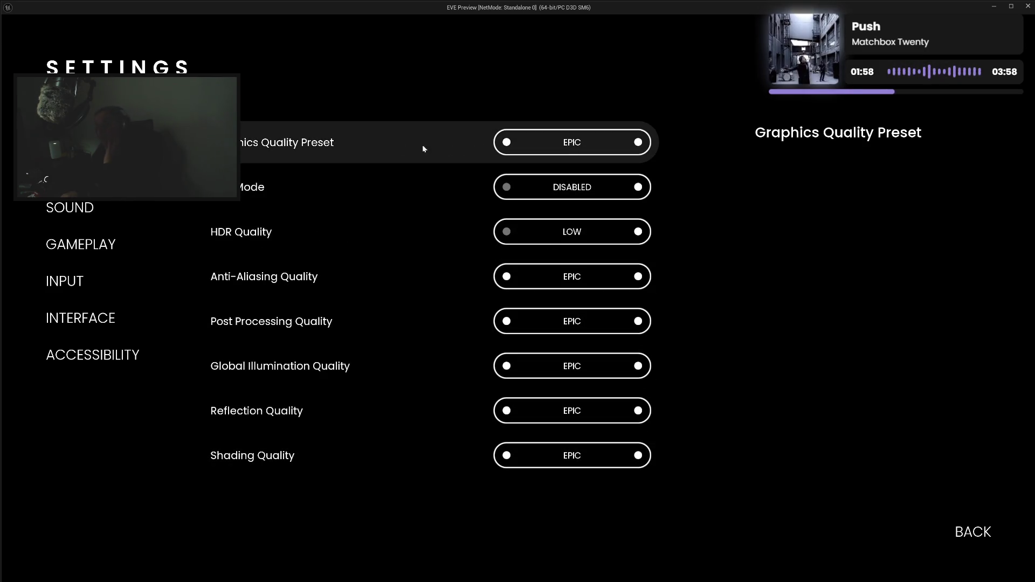
click(507, 142)
click(507, 143)
click(507, 143)
click(507, 143)
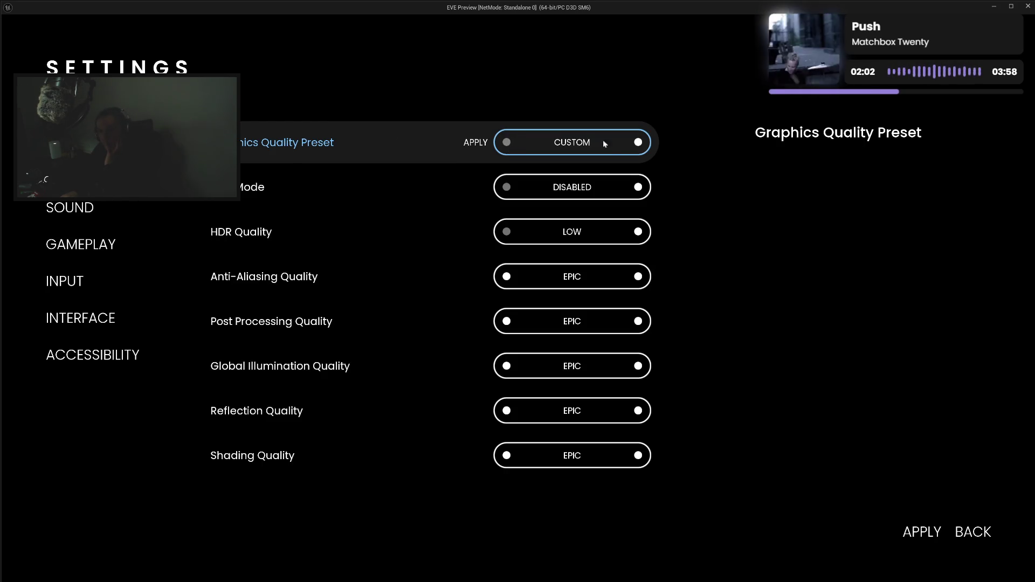
click(639, 143)
click(639, 143)
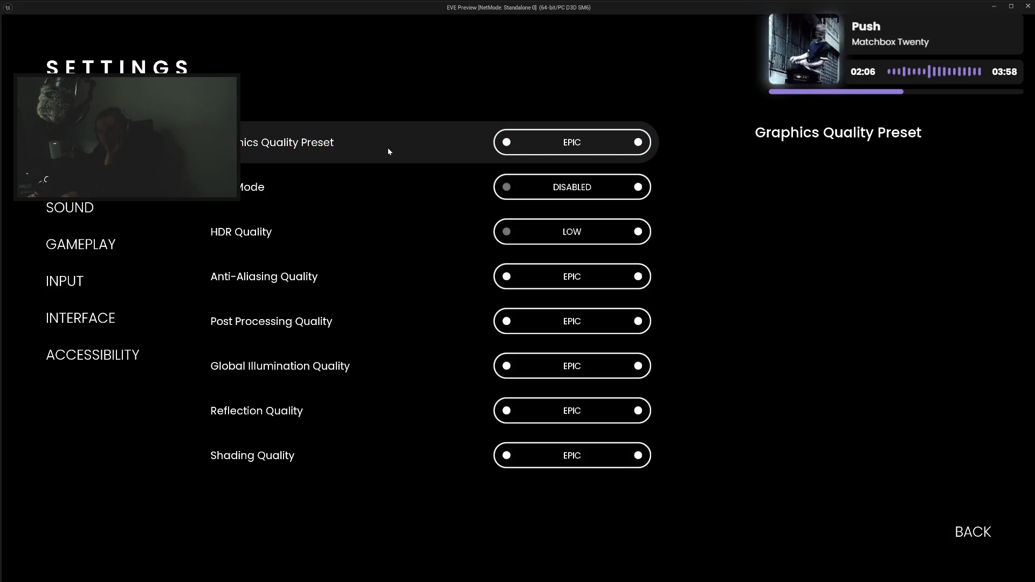
click(638, 187)
click(507, 187)
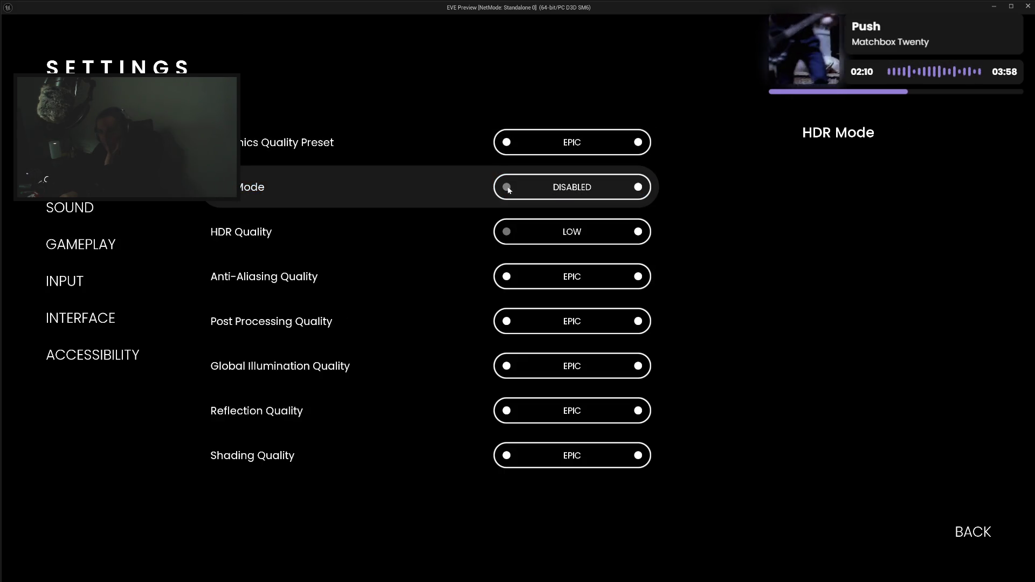
click(638, 232)
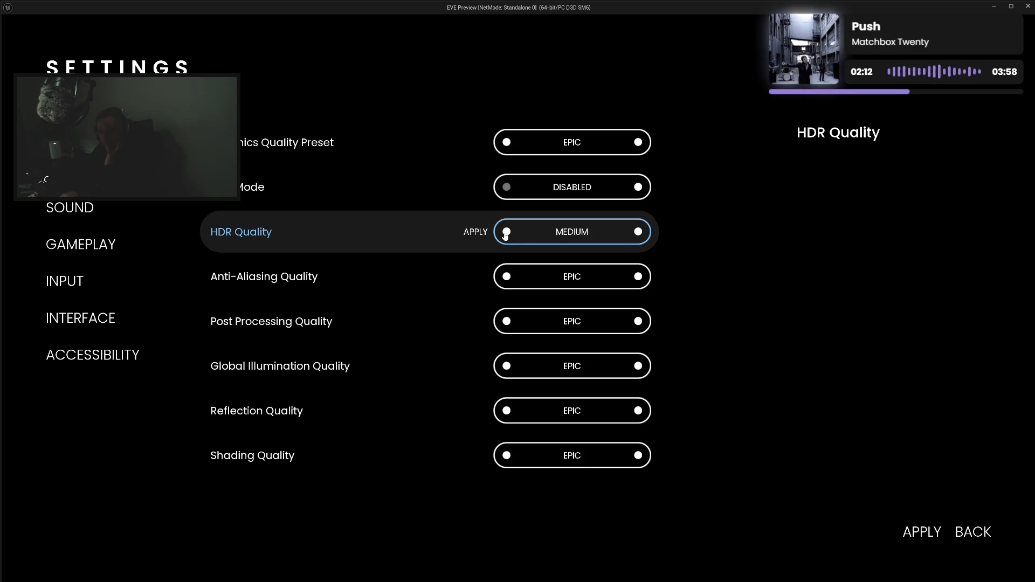
click(506, 233)
click(637, 189)
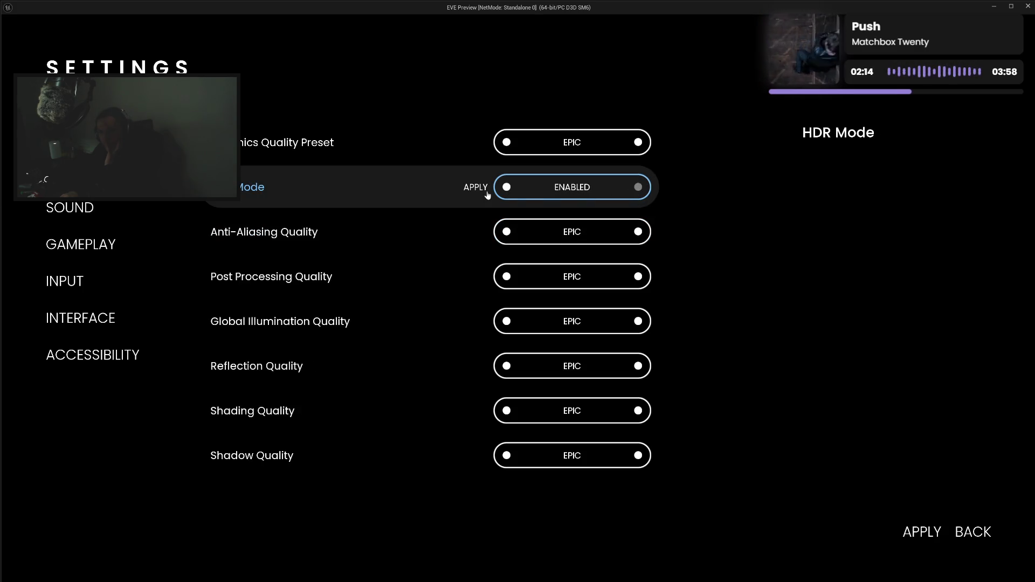
click(507, 188)
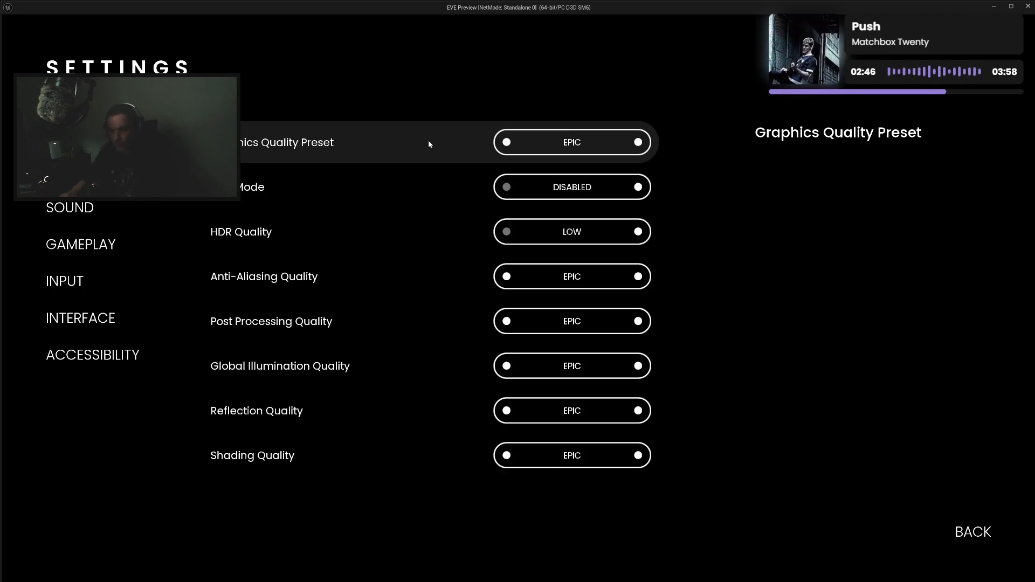
Switch Anti-Aliasing Quality between HIGH and EPIC, trying to apply each level.
click(508, 278)
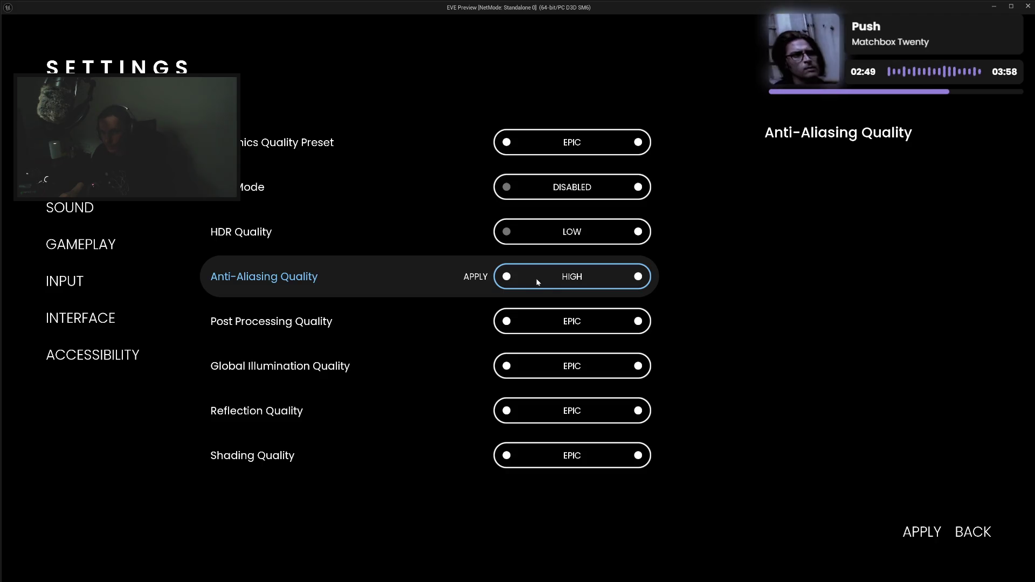
click(476, 277)
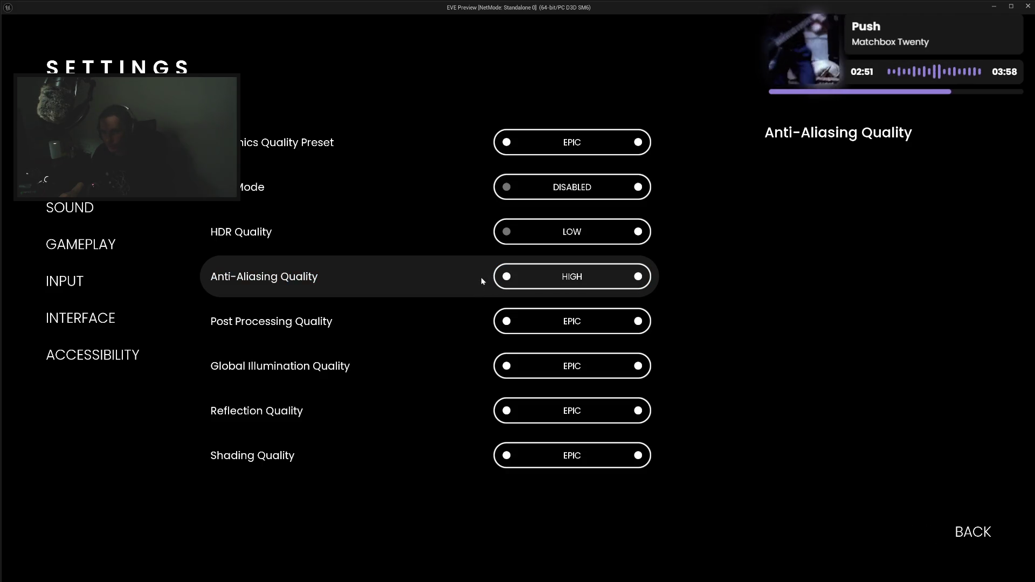
click(638, 278)
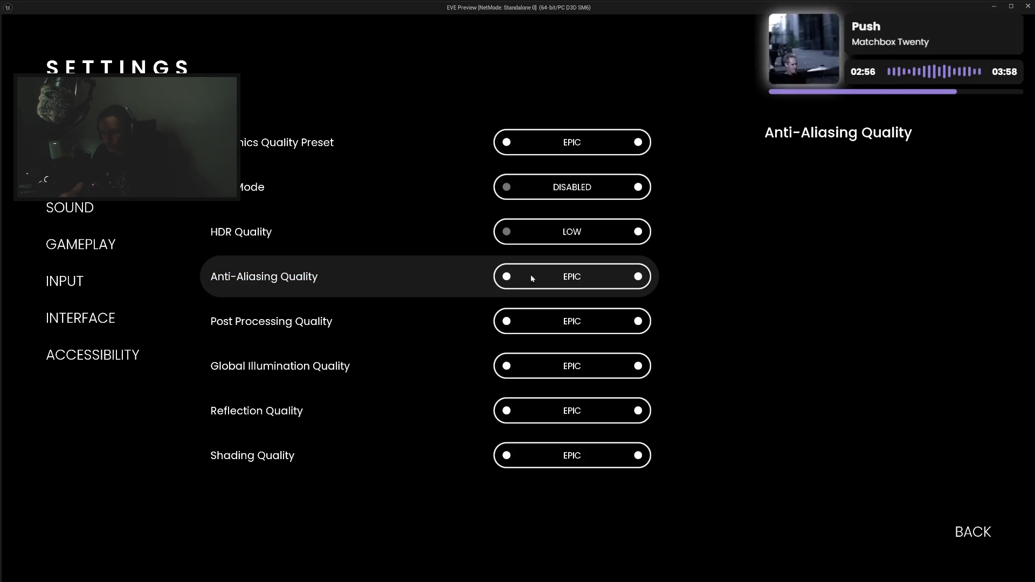
click(507, 277)
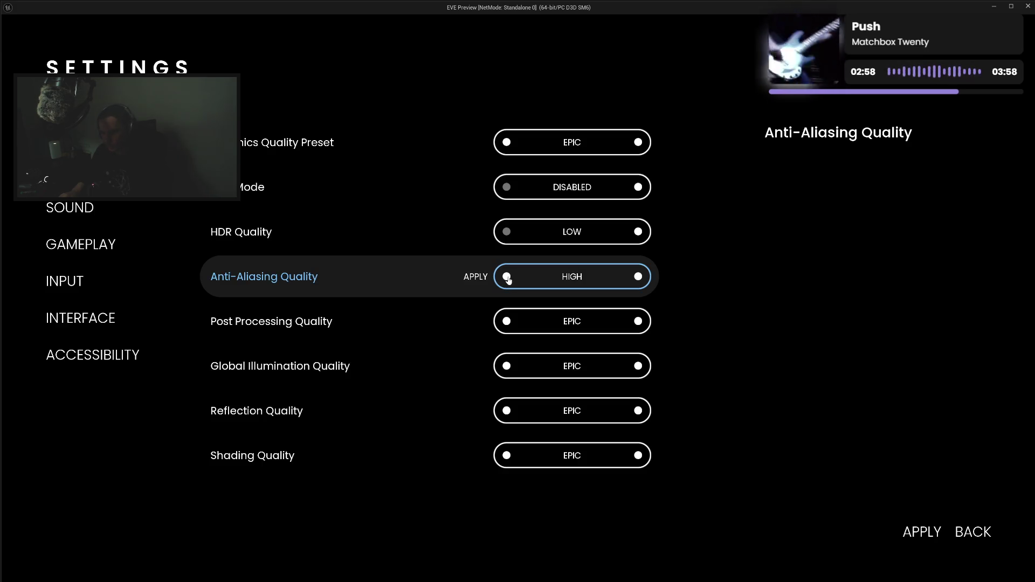
key(Return)
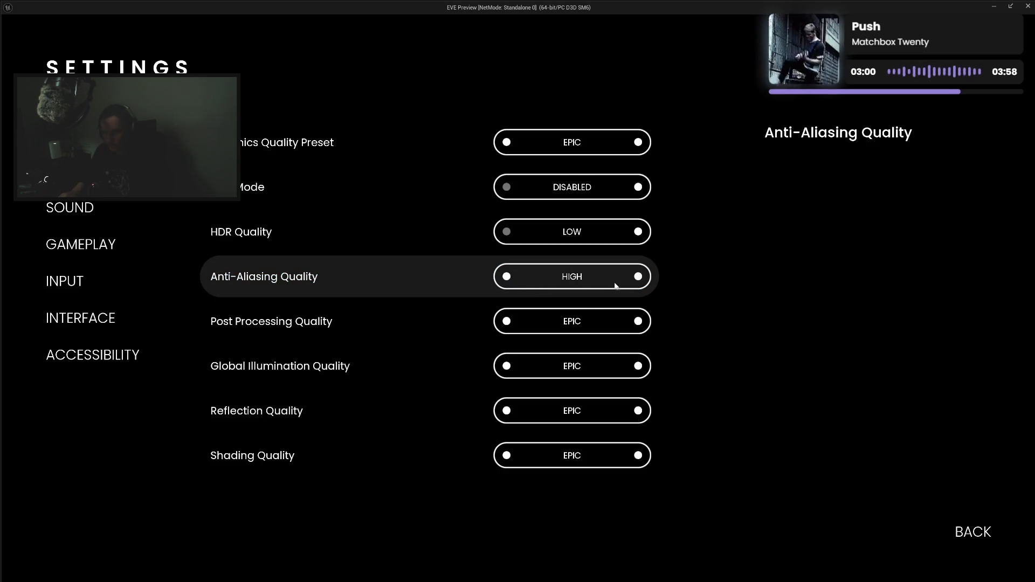
click(638, 276)
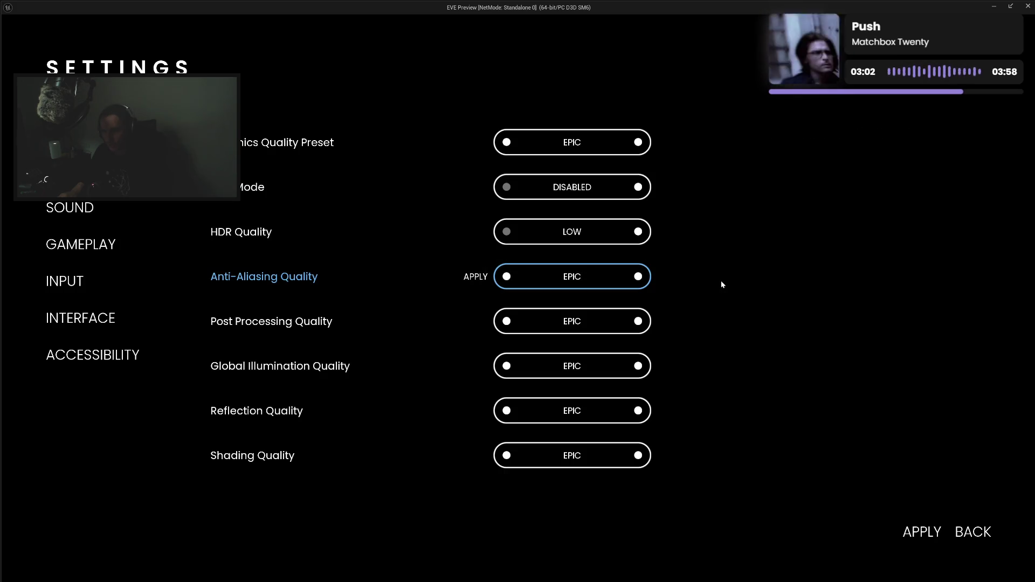
click(478, 281)
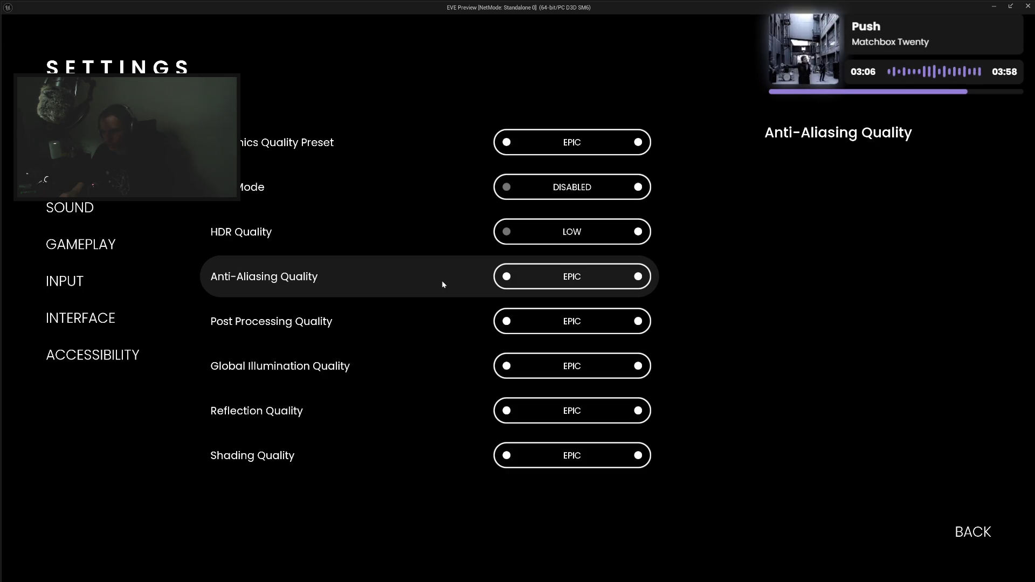
Apply Anti-Aliasing Quality at HIGH, then EPIC, then HIGH again with the APPLY button.
click(507, 277)
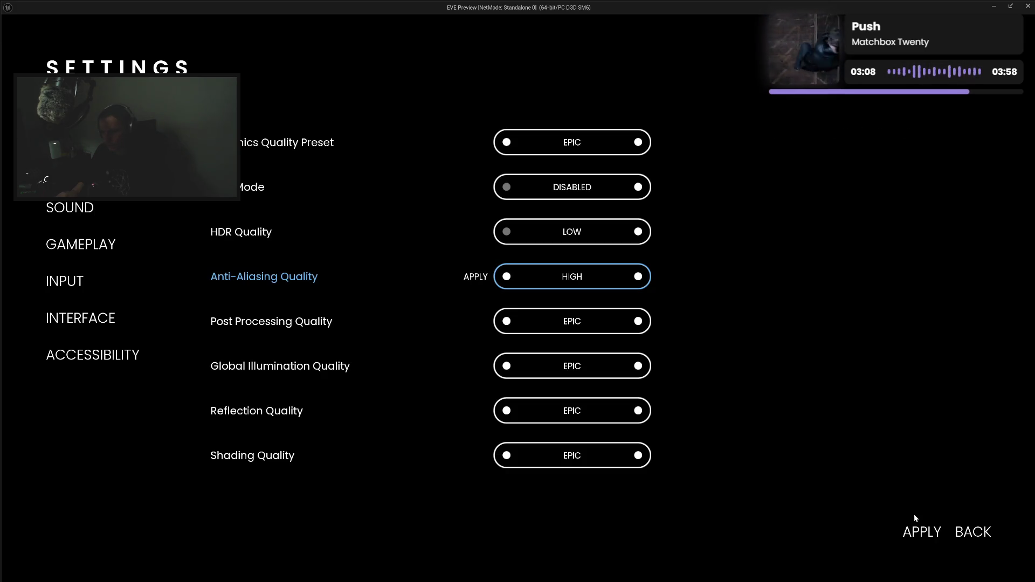
click(921, 534)
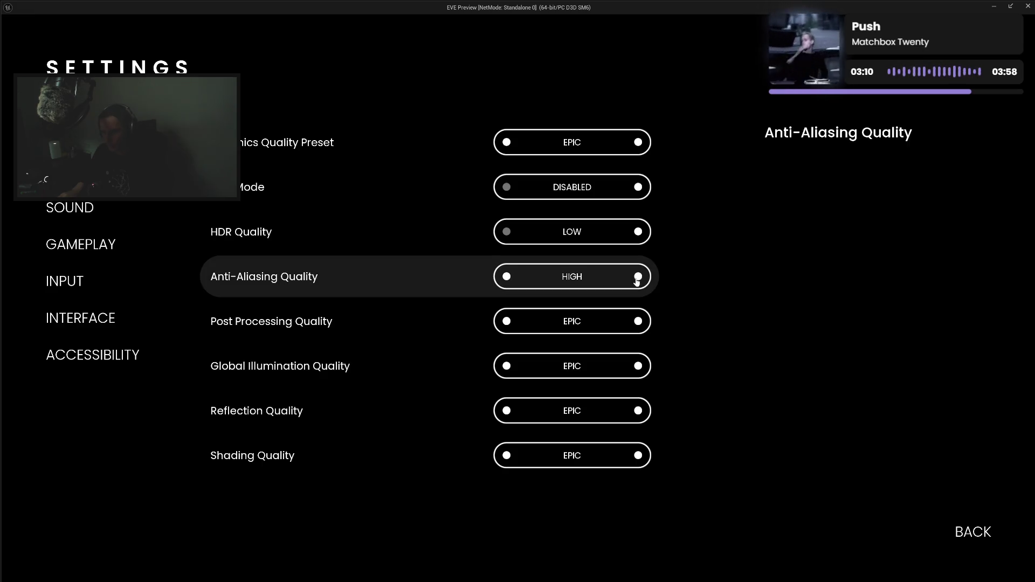
click(638, 277)
click(920, 534)
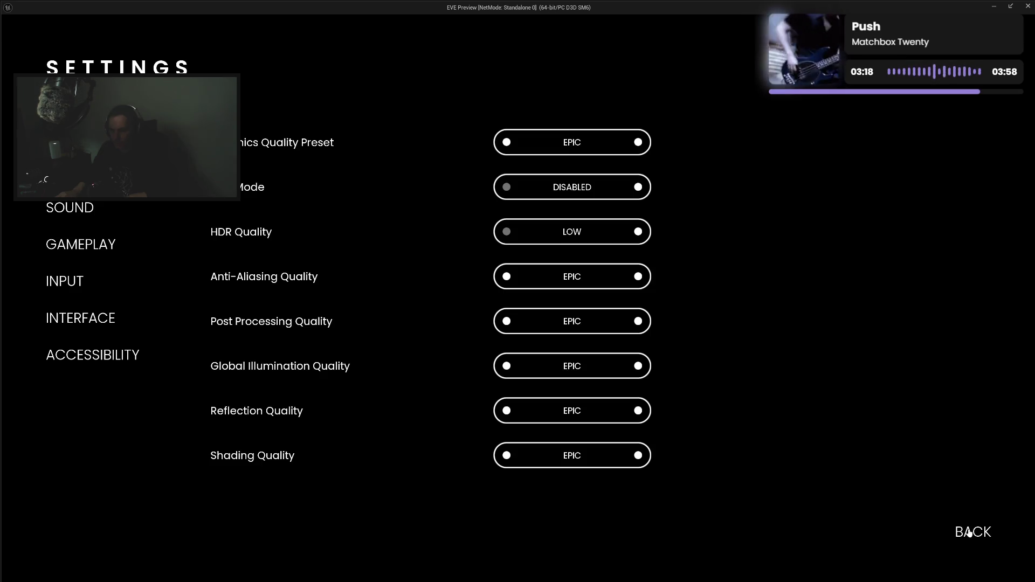
click(526, 280)
click(913, 534)
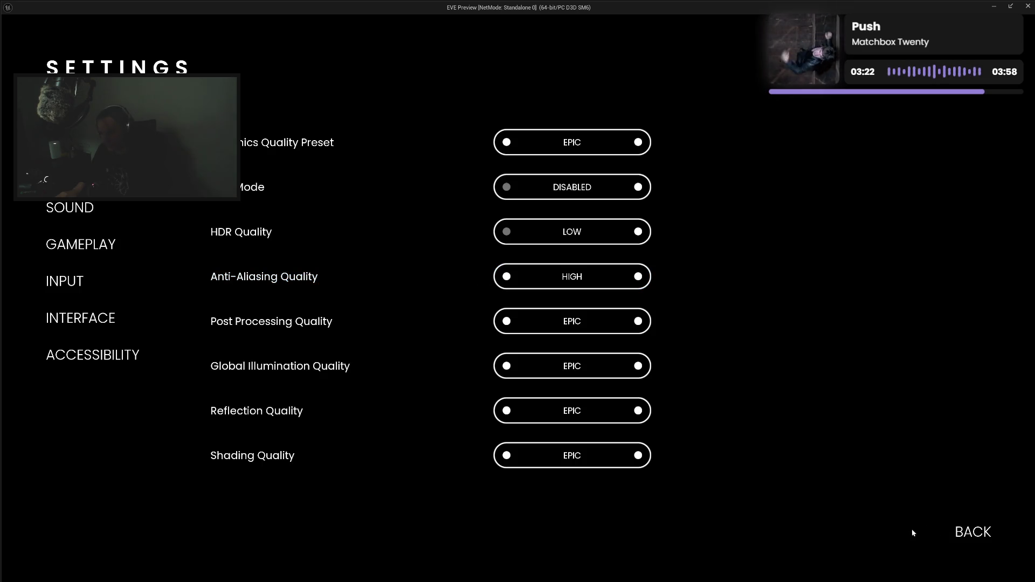
Restart the game preview, raise Anti-Aliasing Quality from HIGH to EPIC, apply it, and go back.
click(983, 539)
click(51, 524)
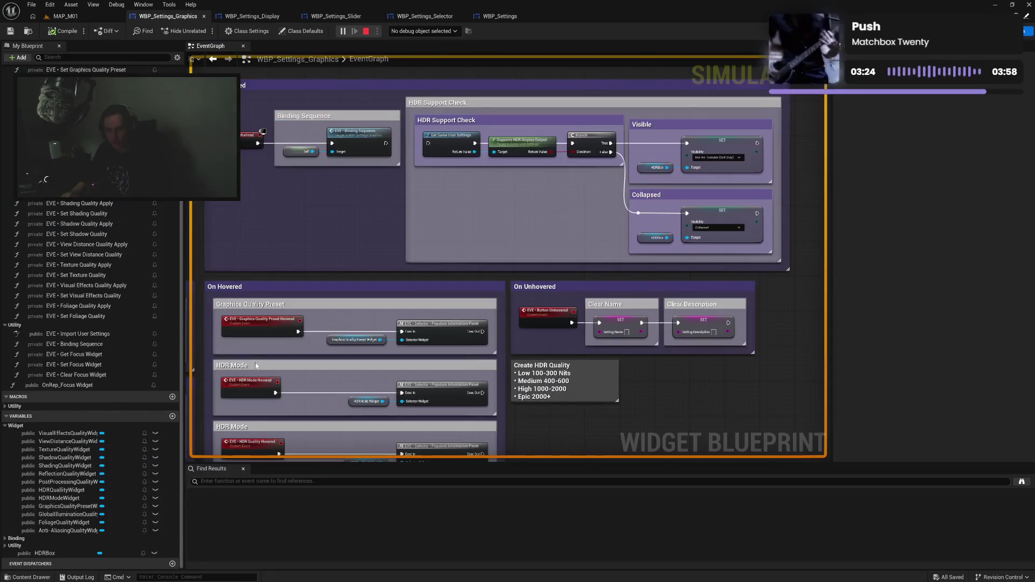
key(alt+p)
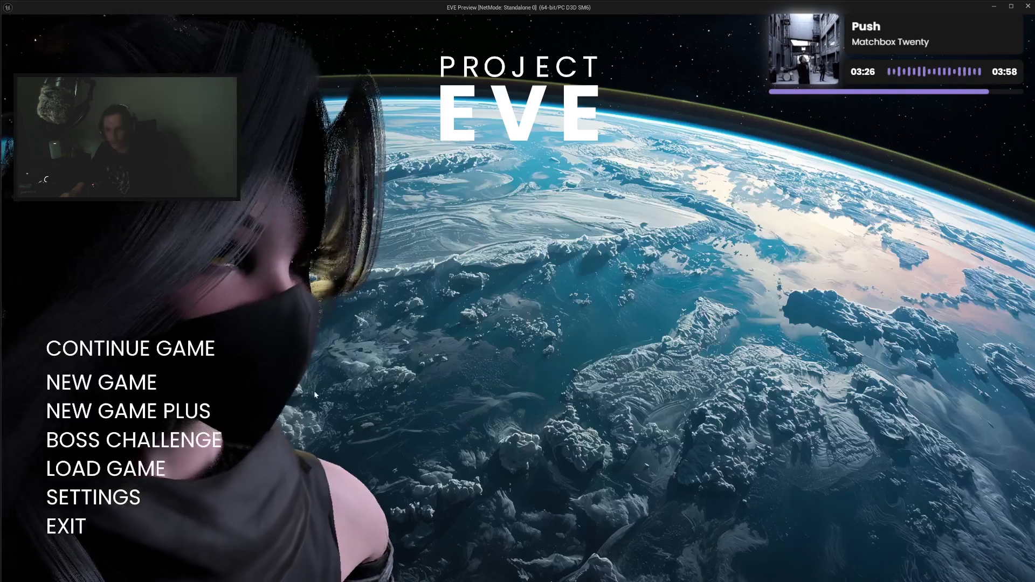
click(113, 491)
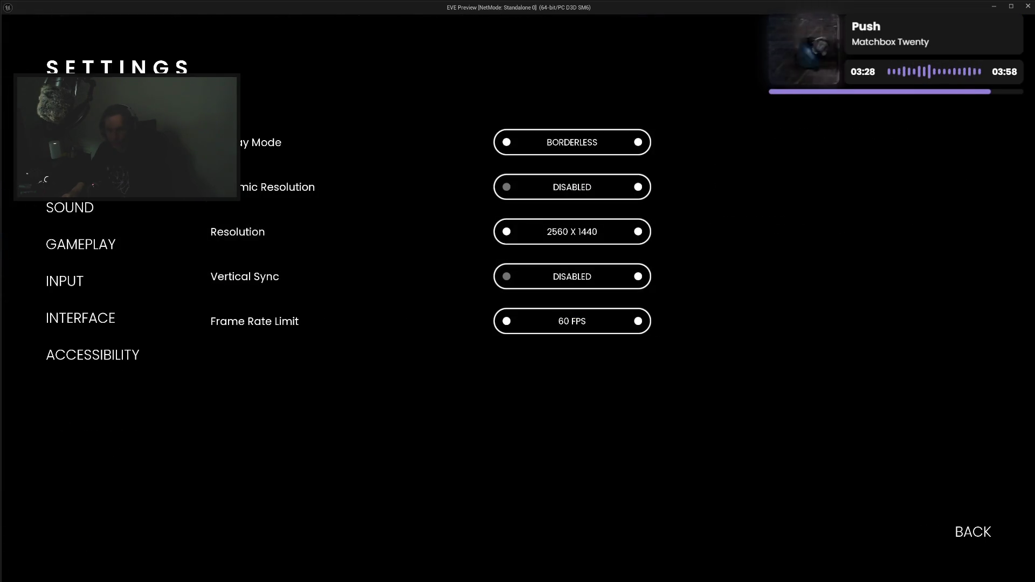
click(81, 171)
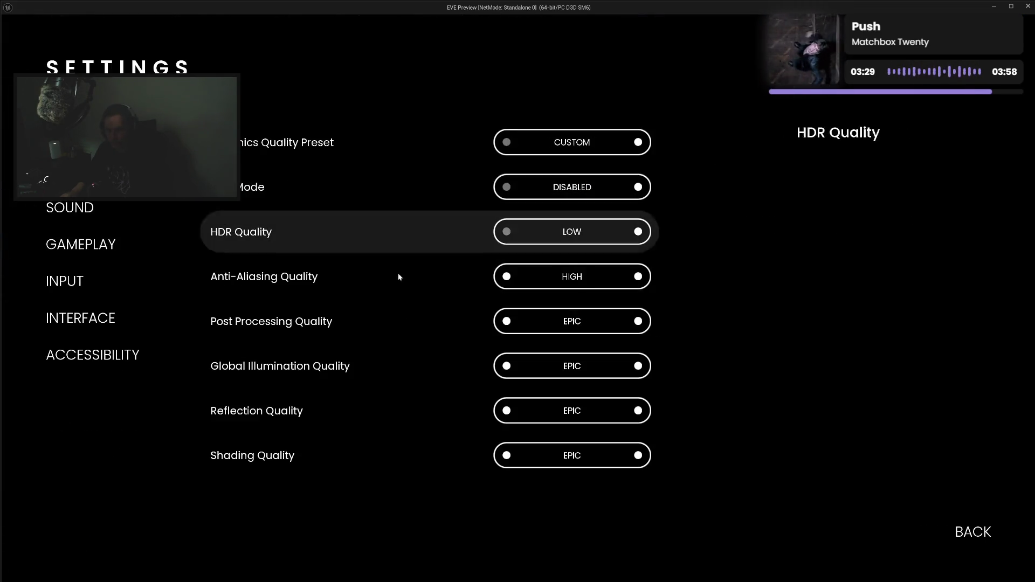
click(639, 277)
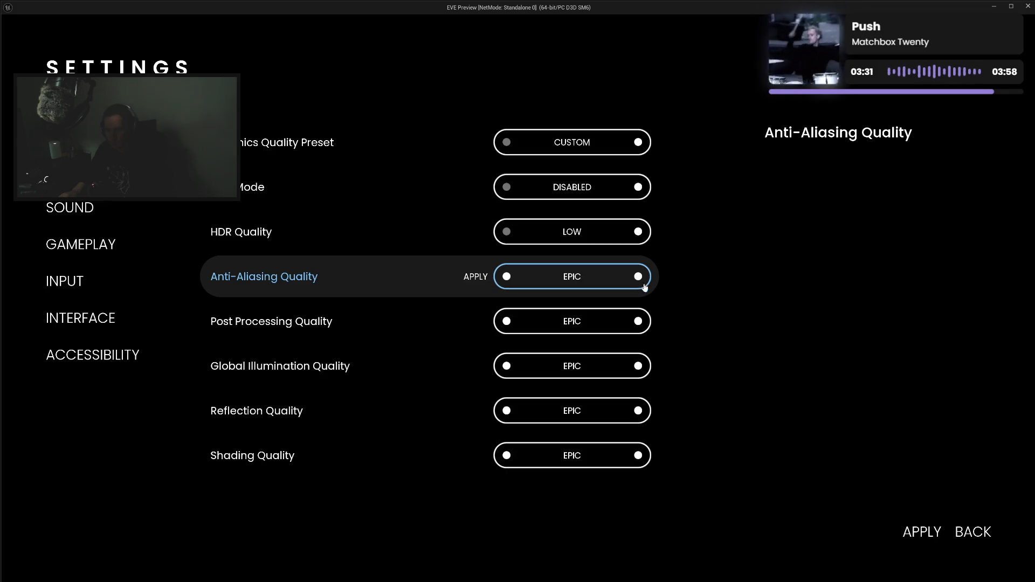
click(922, 533)
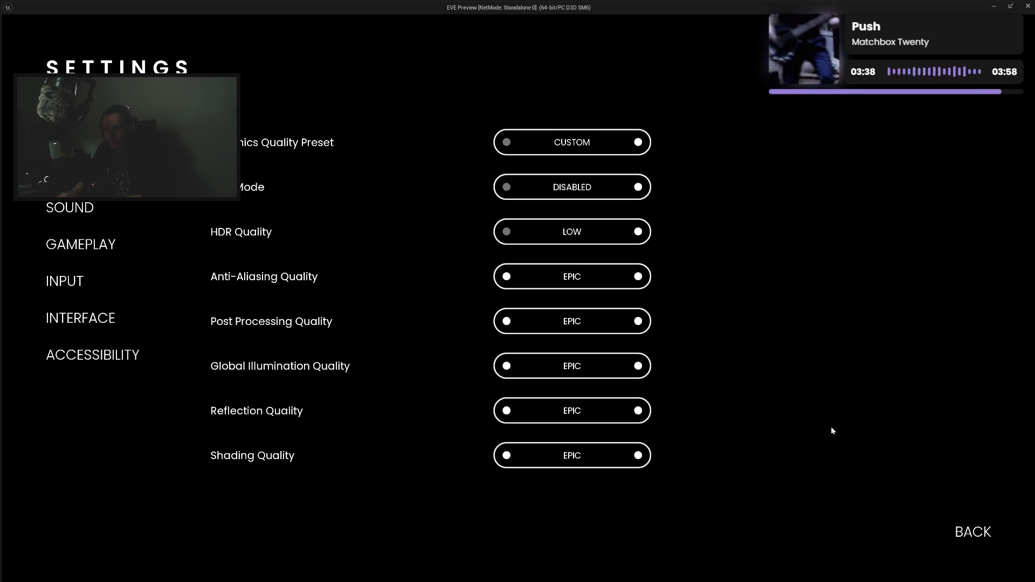
click(980, 532)
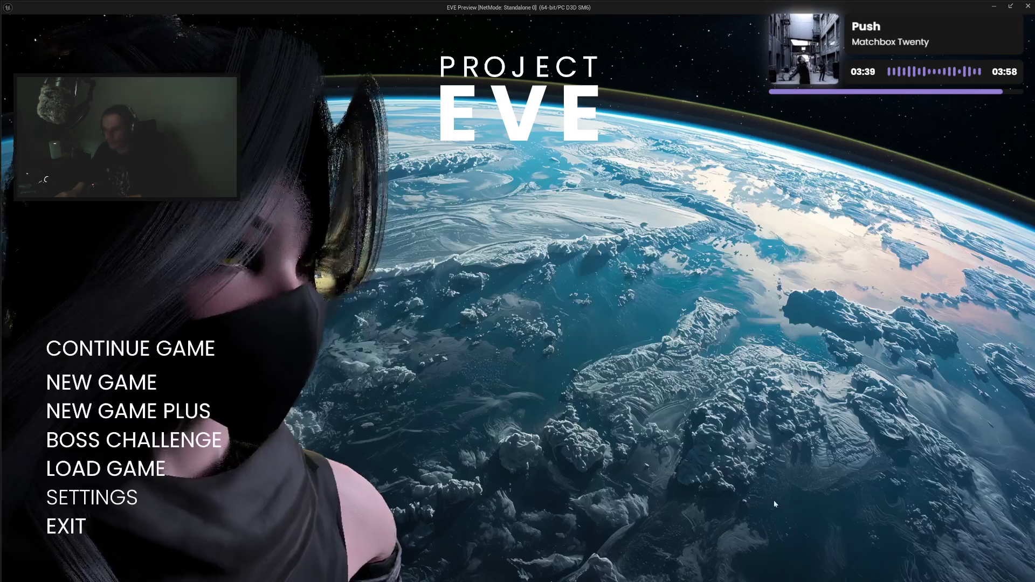
Exit the game preview, delete the Create HDR Quality comment, and compile the blueprint.
click(81, 526)
scroll(591, 419, down, 2)
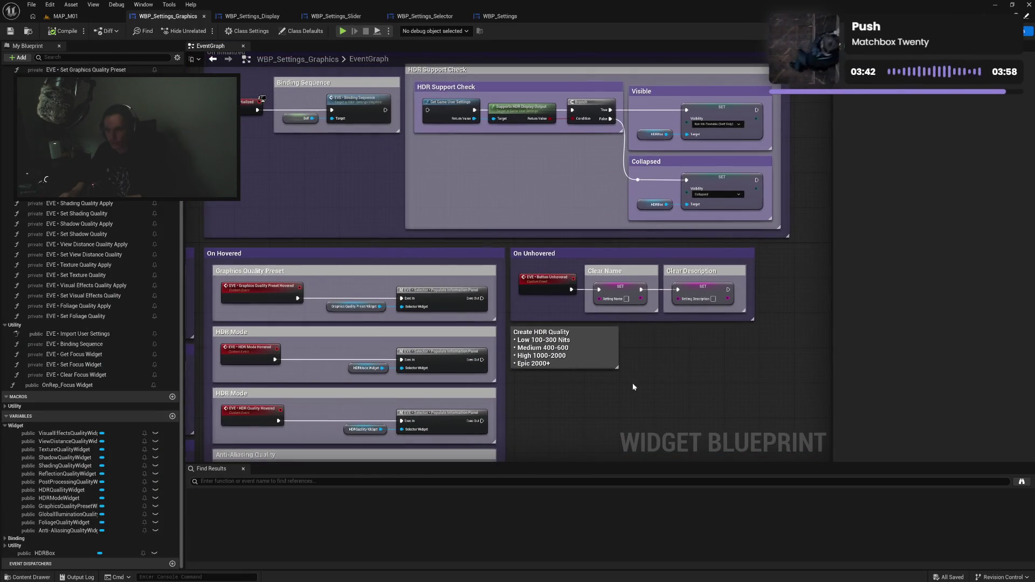
click(599, 311)
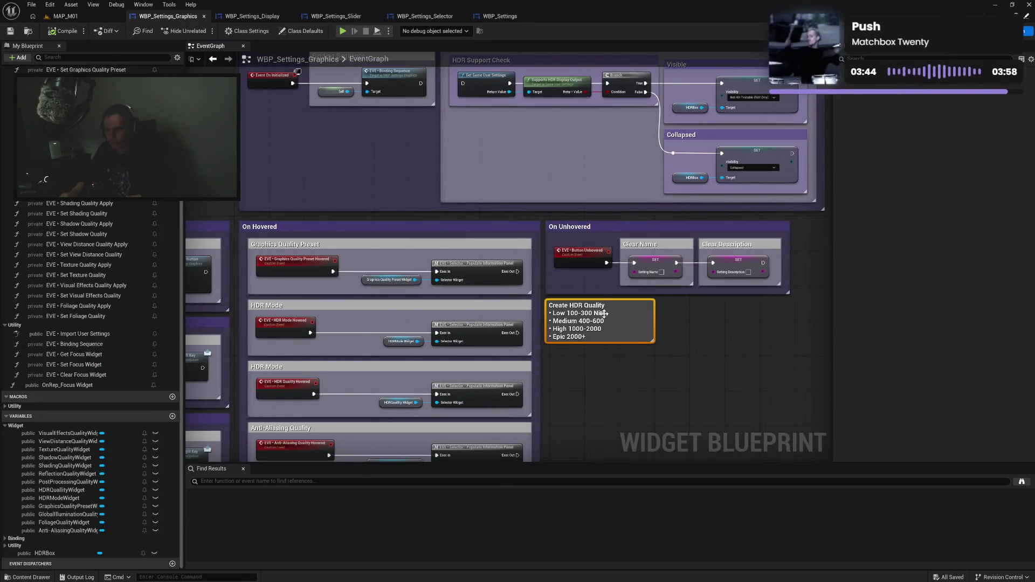
key(Delete)
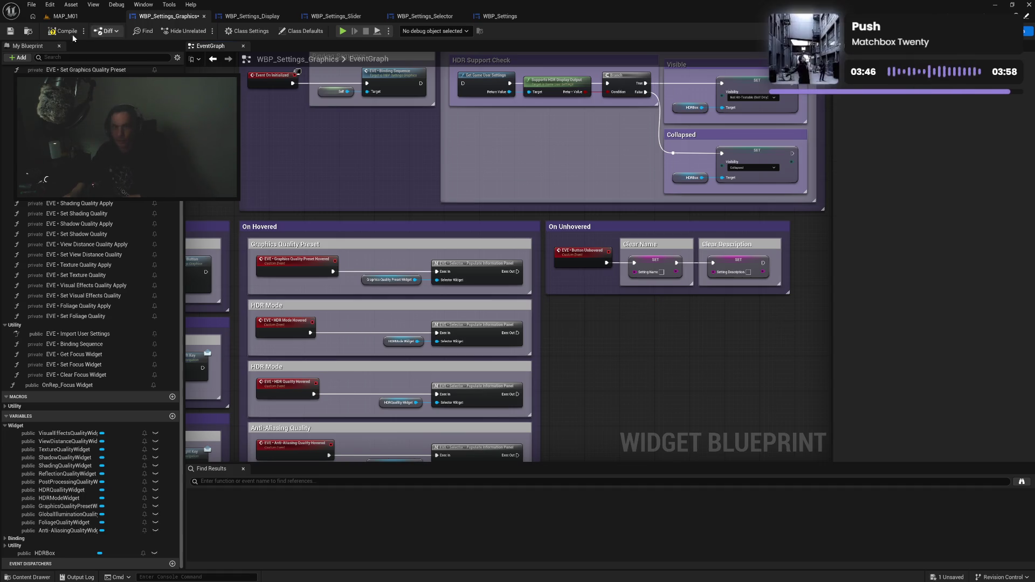
click(56, 32)
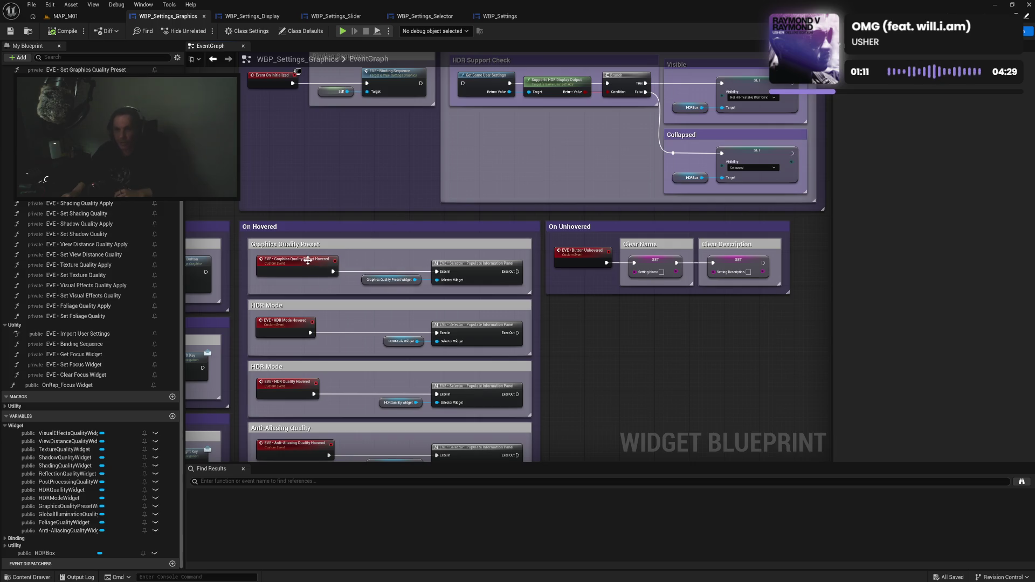
Drag from the Game User Settings output and browse the actions matching 'qual gra'.
drag(297, 173, 611, 187)
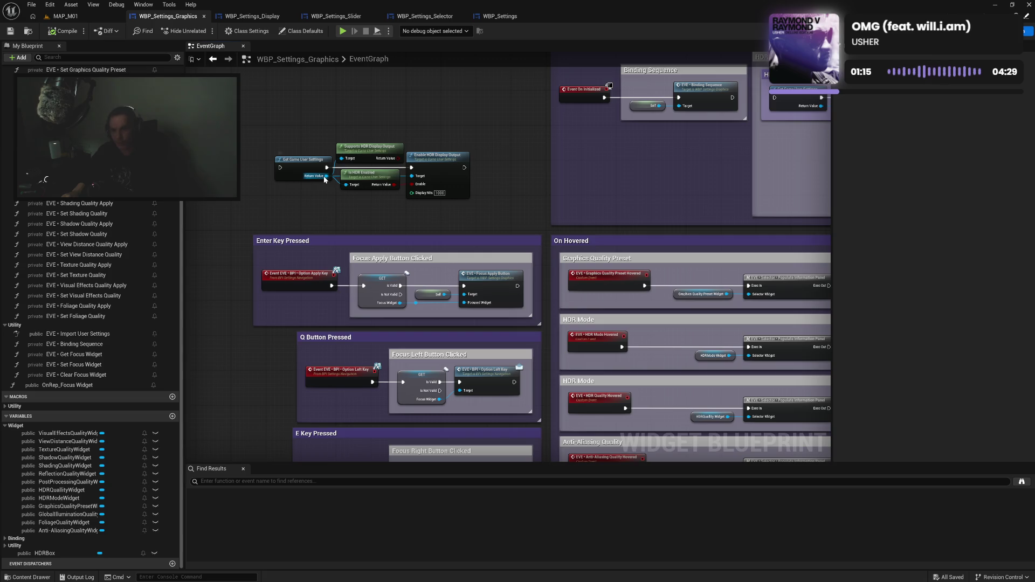
drag(326, 176, 366, 210)
text(qu)
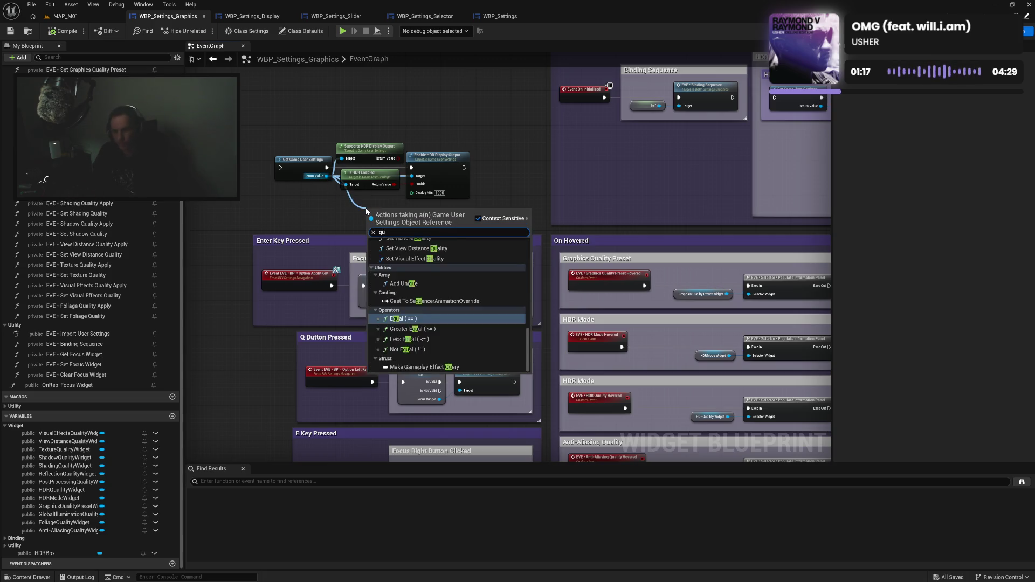
text(al)
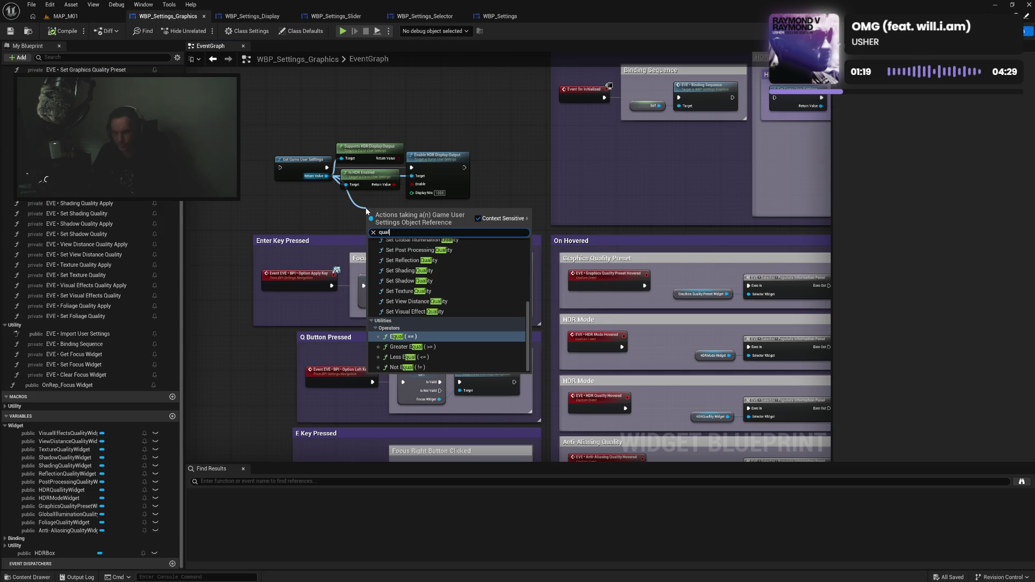
text( gra)
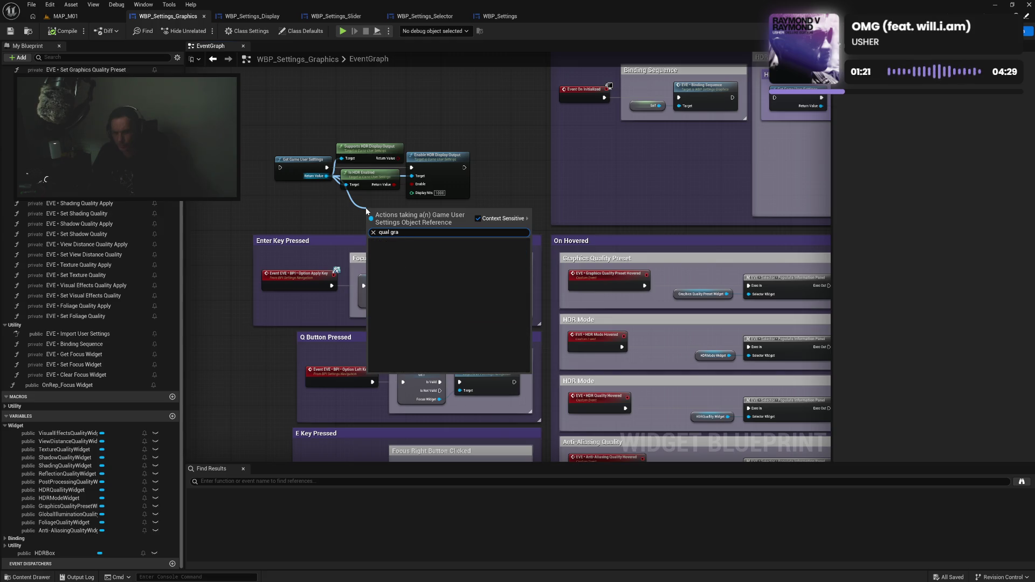
key(BackSpace)
key(BackSpace)
key(BackSpace)
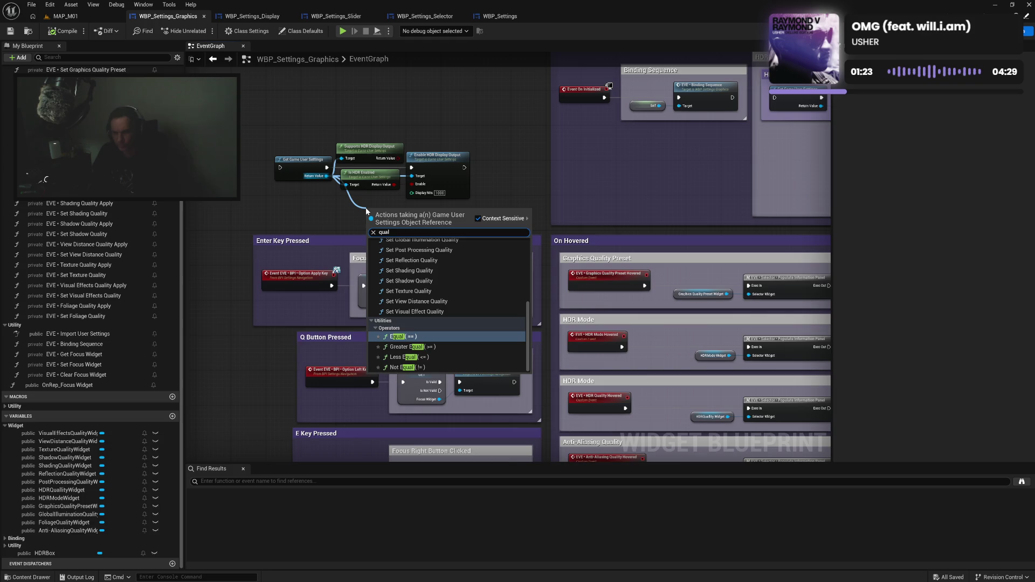
scroll(460, 292, up, 2)
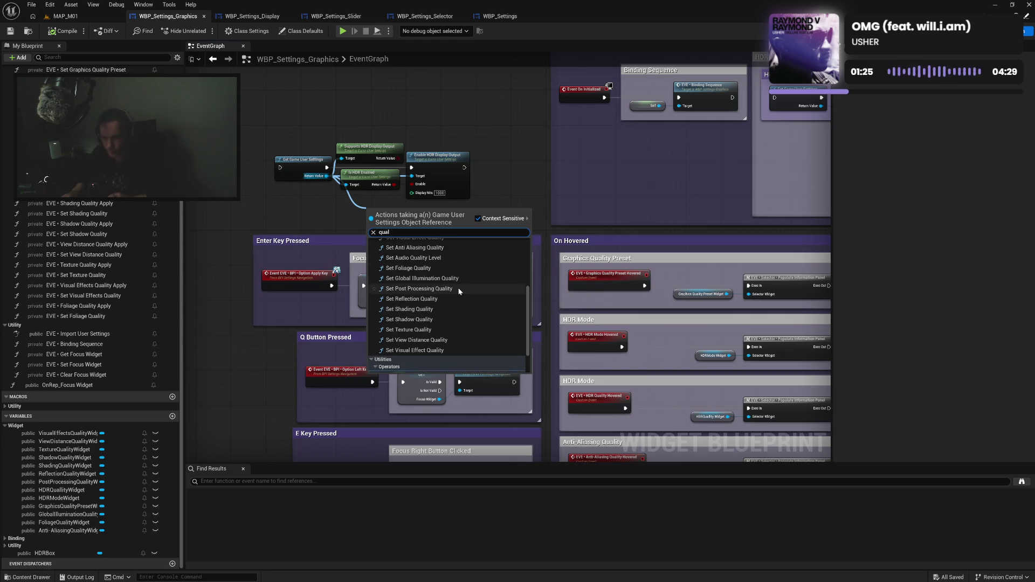
scroll(459, 291, up, 4)
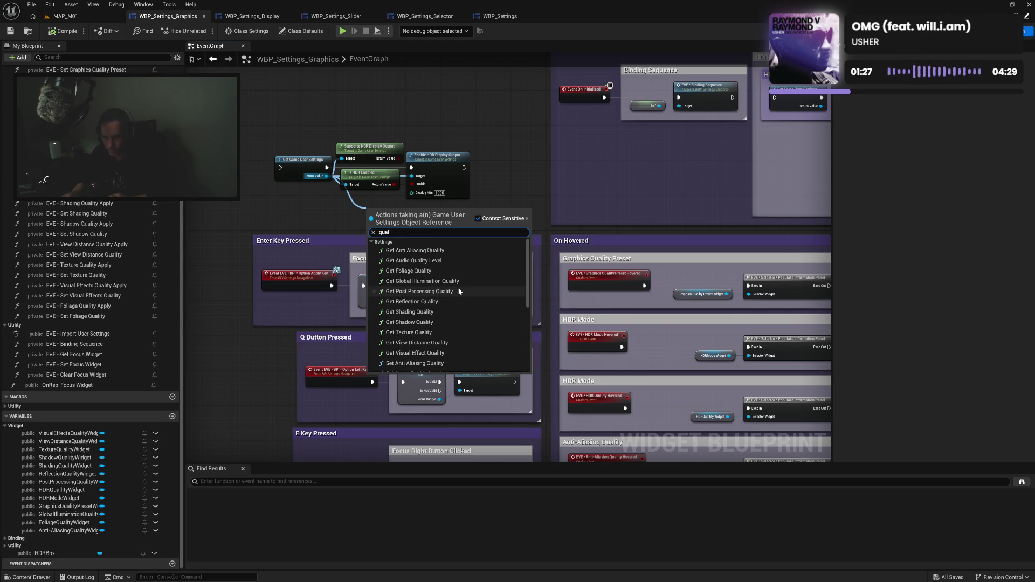
scroll(465, 288, down, 1)
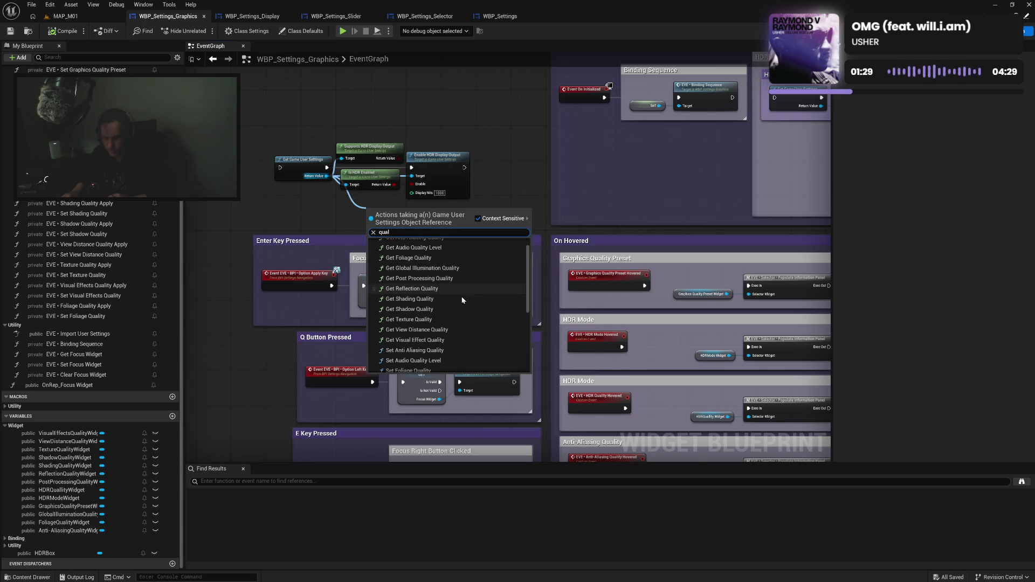
scroll(457, 347, down, 1)
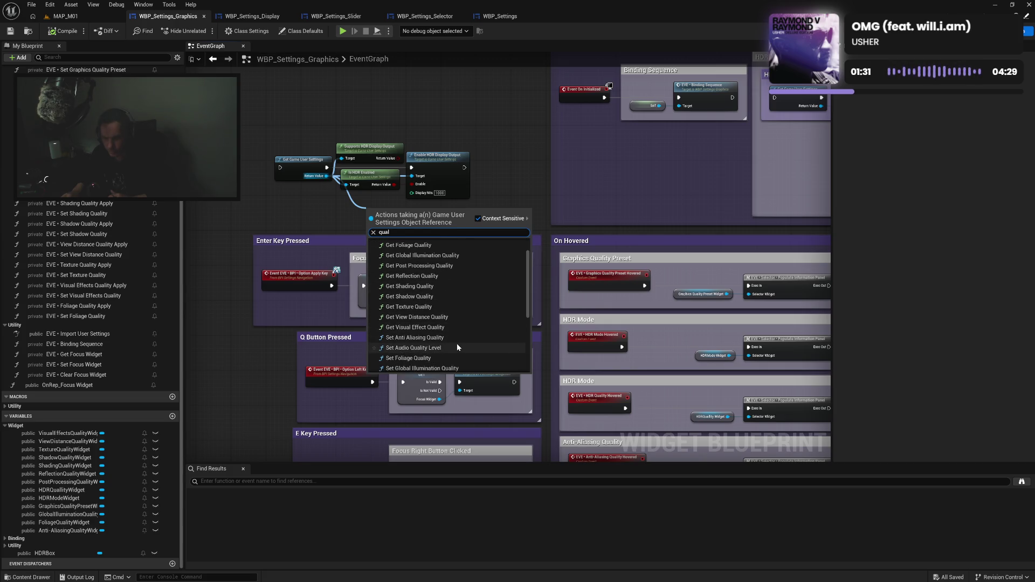
scroll(457, 347, down, 4)
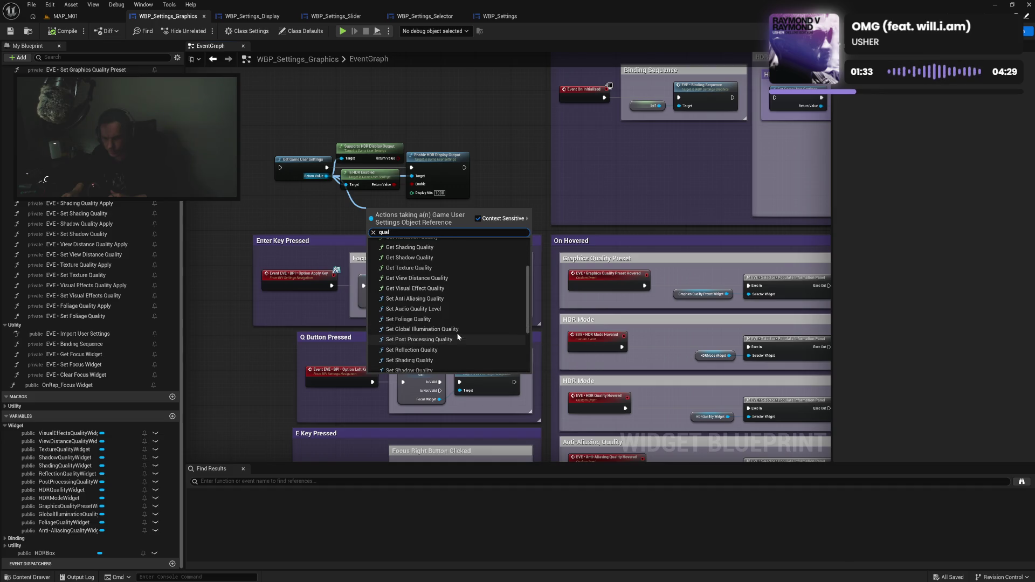
scroll(462, 315, down, 1)
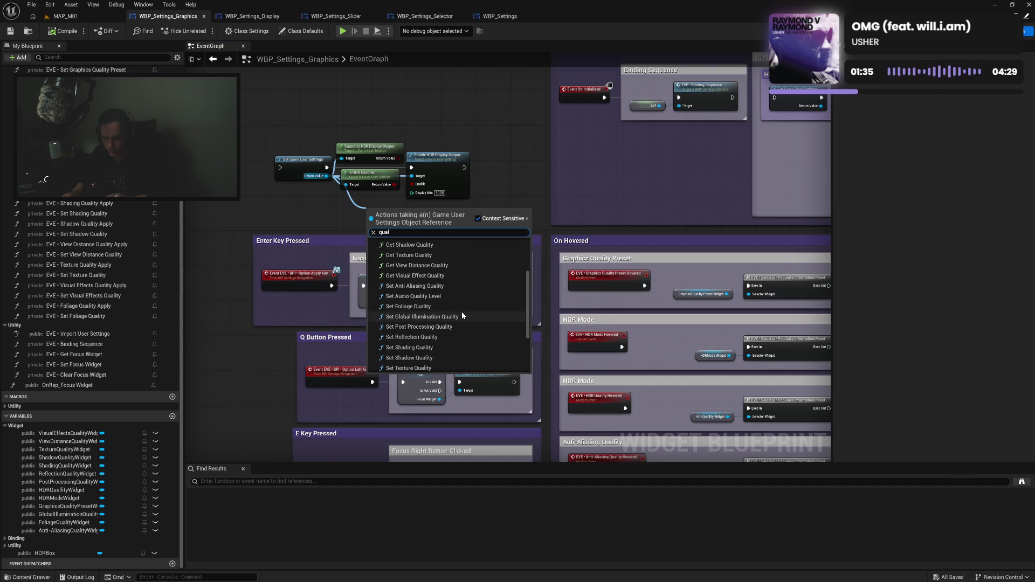
scroll(462, 315, down, 3)
scroll(462, 315, down, 3)
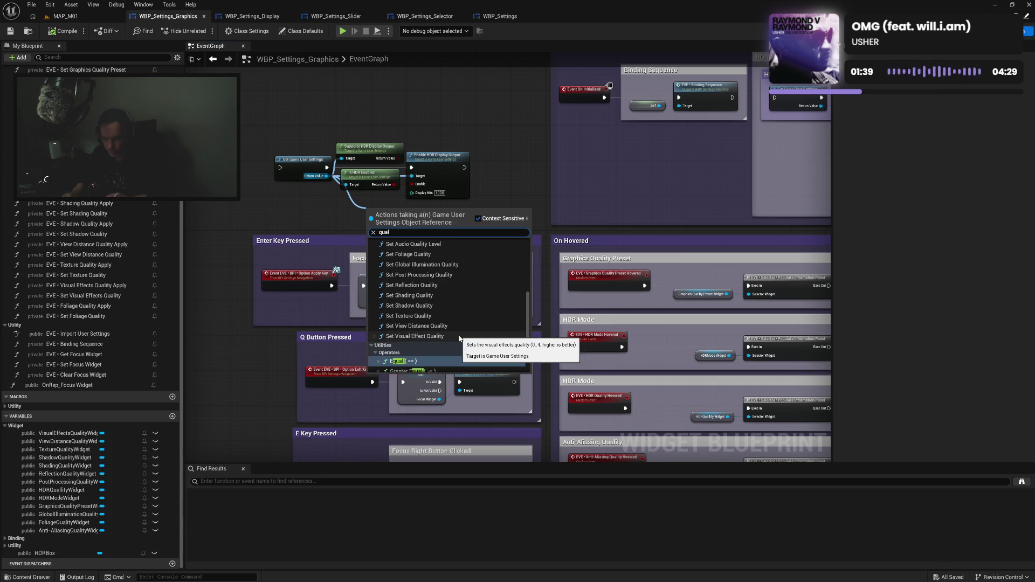
scroll(460, 339, up, 5)
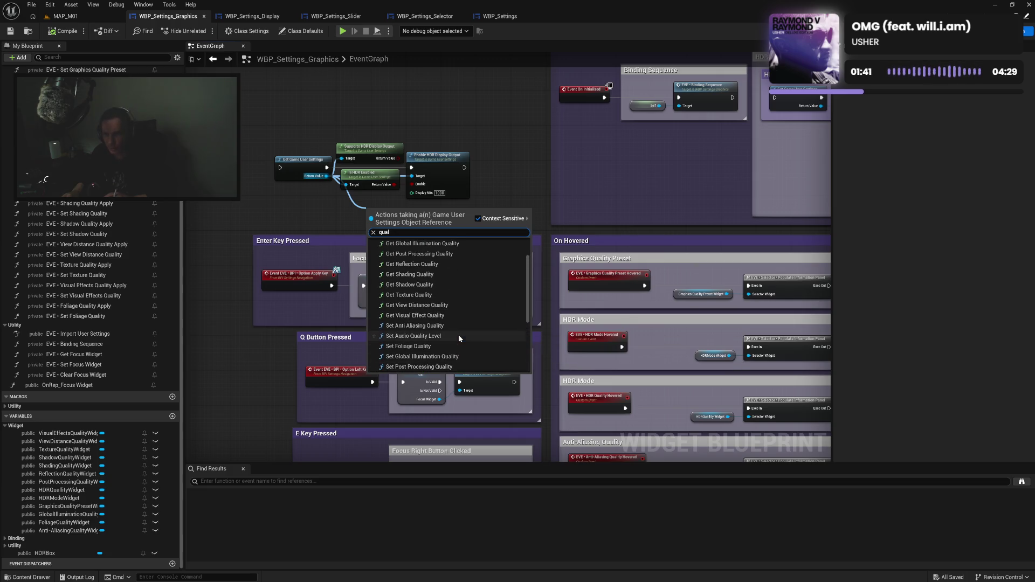
Try the 'graphi' and 'prese' searches in the action list, then clear the search.
key(ctrl+a)
text(g)
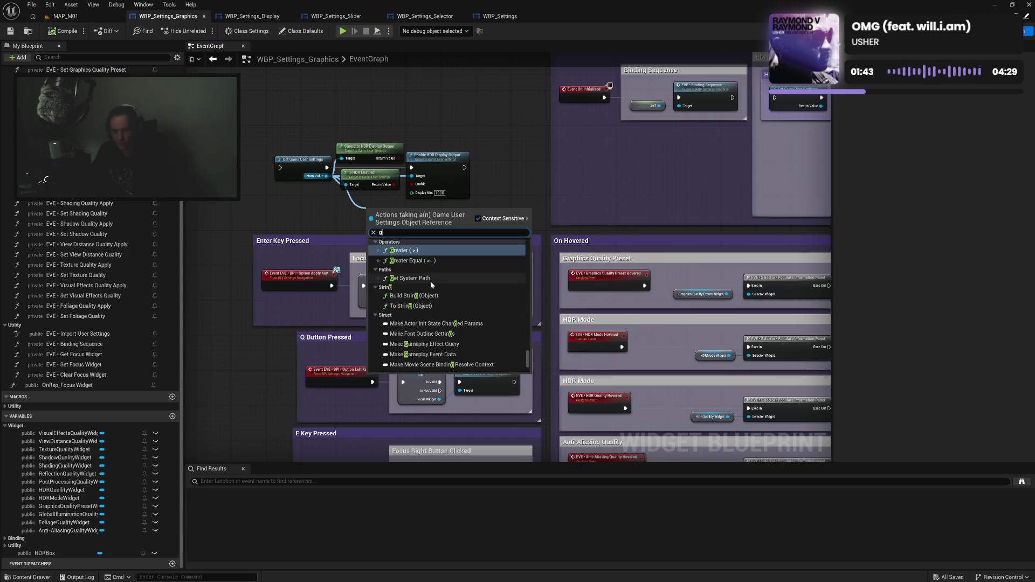
text(raphic)
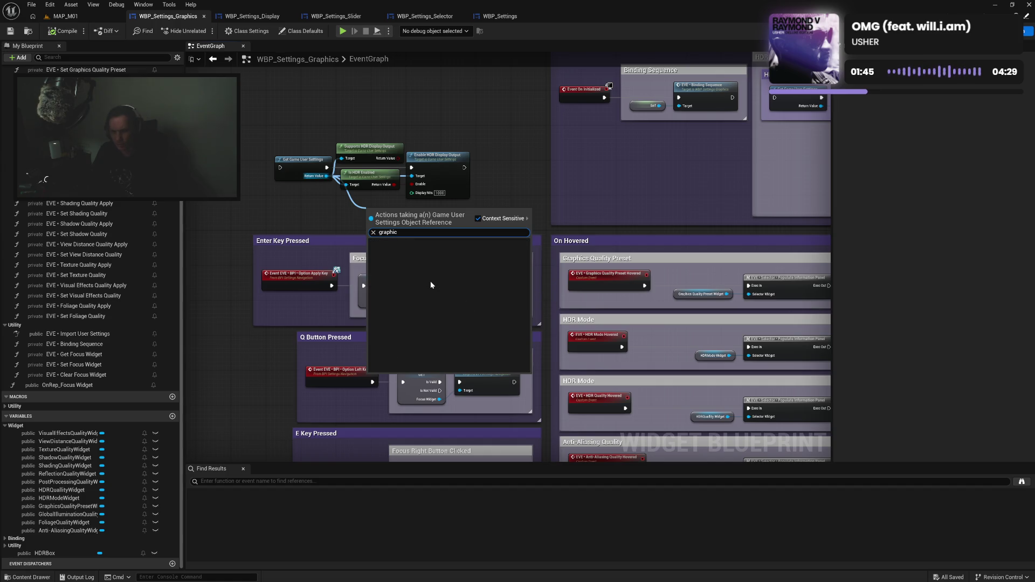
key(BackSpace)
key(BackSpace)
key(BackSpace)
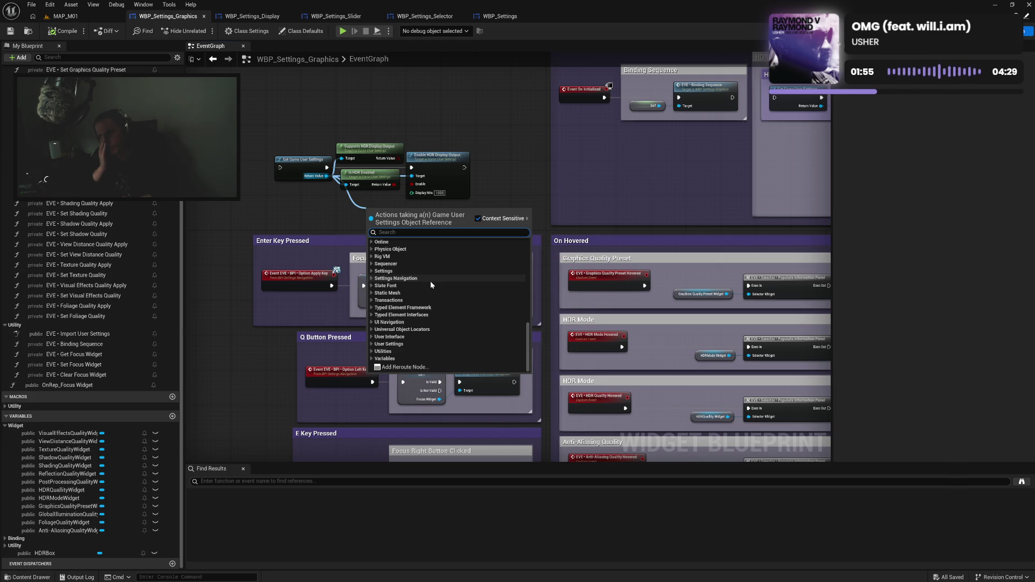
text(prese)
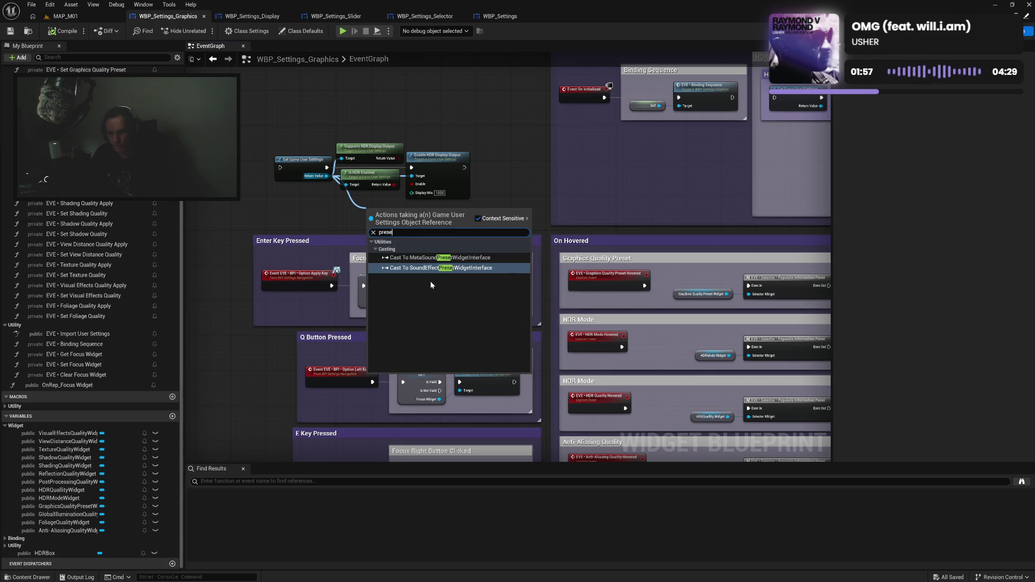
key(BackSpace)
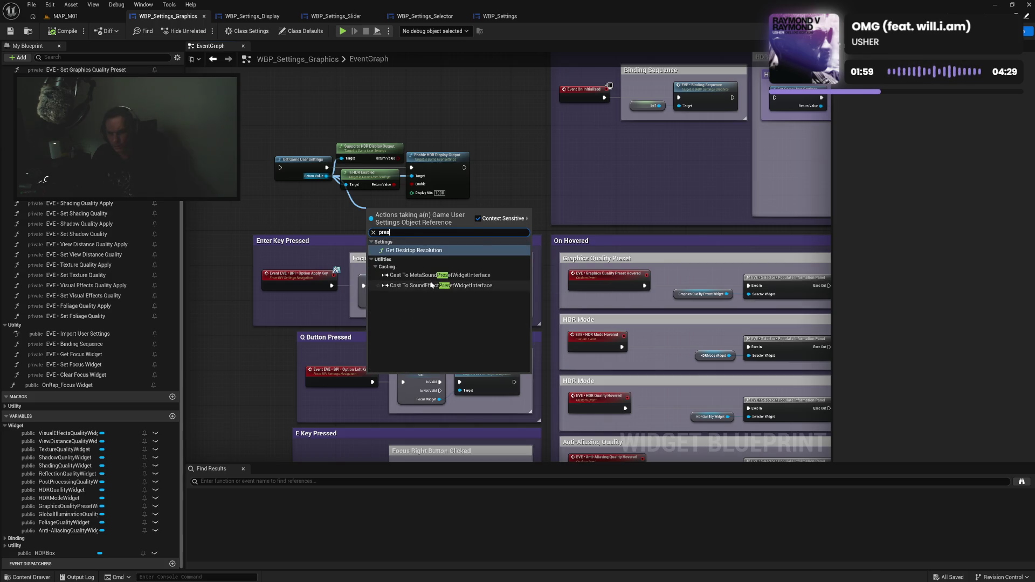
key(BackSpace)
key(BackSpace)
key(BackSpace)
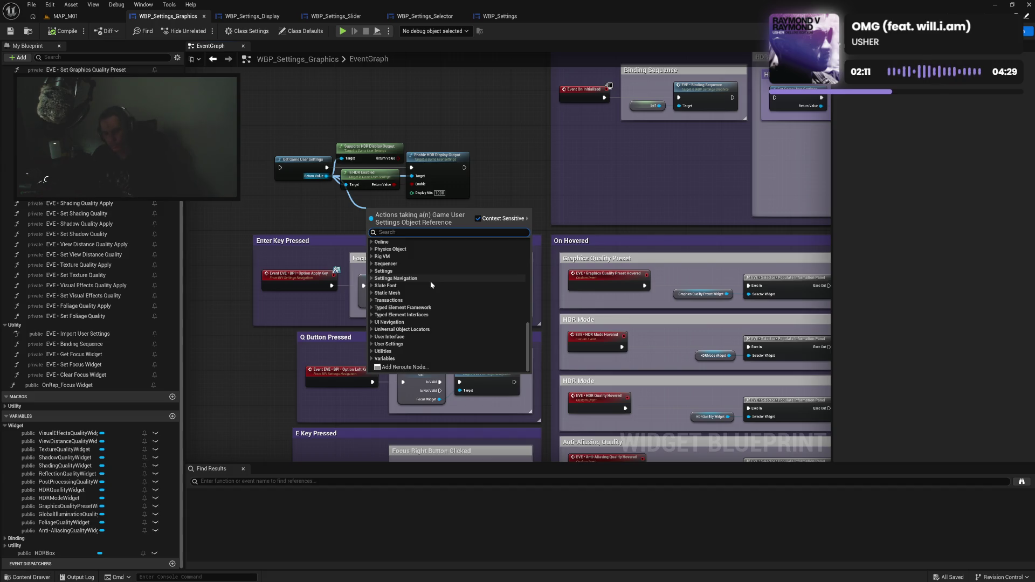
Search 'get sett' and add a Get Overall Scalability Level node from Game User Settings.
text(get sett)
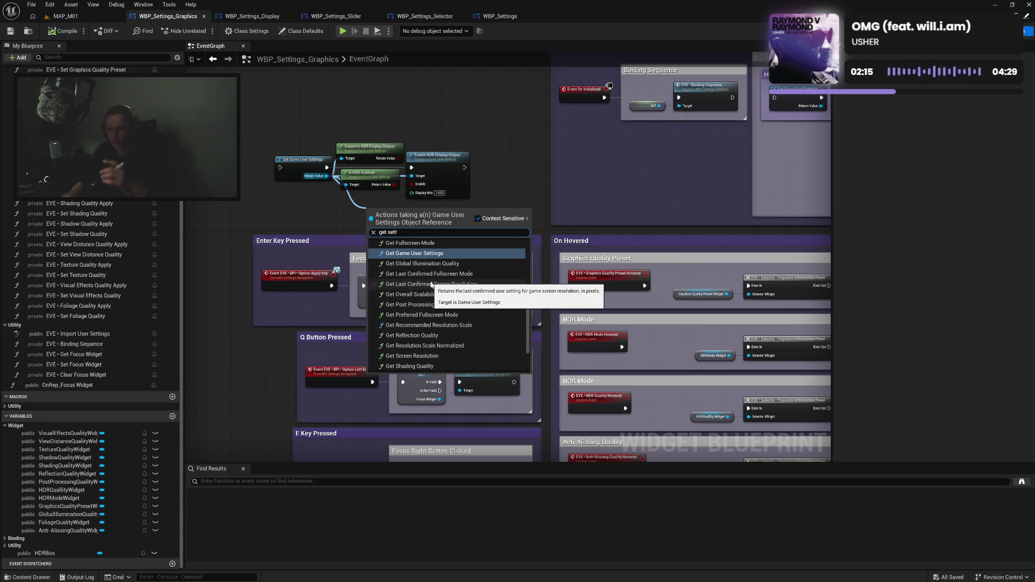
scroll(466, 268, up, 4)
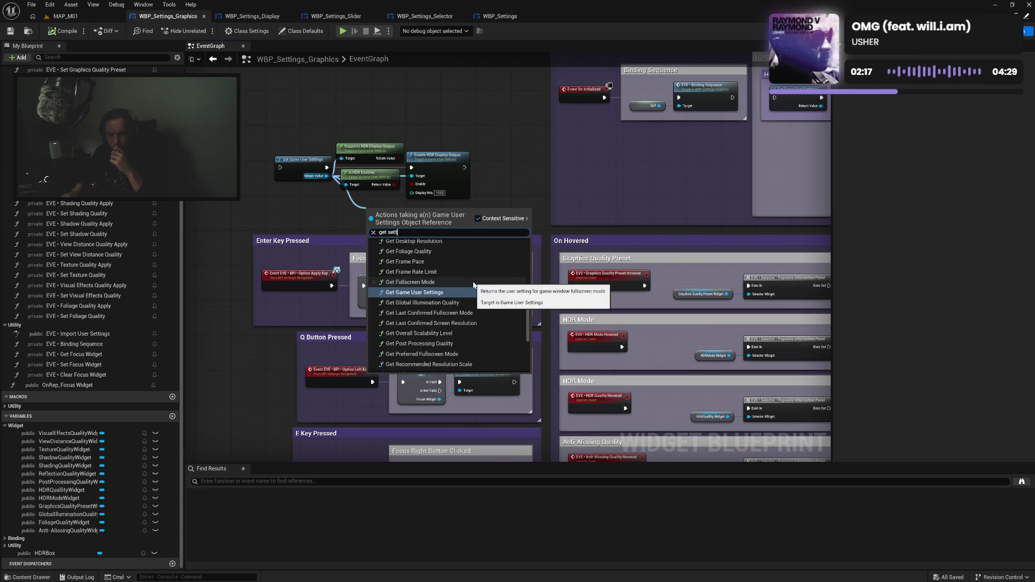
scroll(474, 283, up, 1)
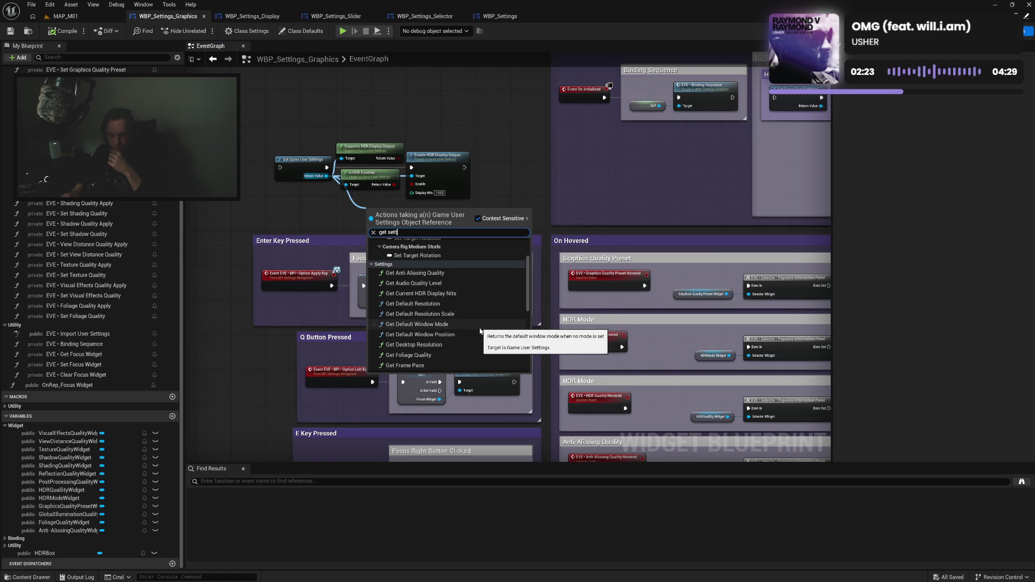
scroll(479, 336, down, 1)
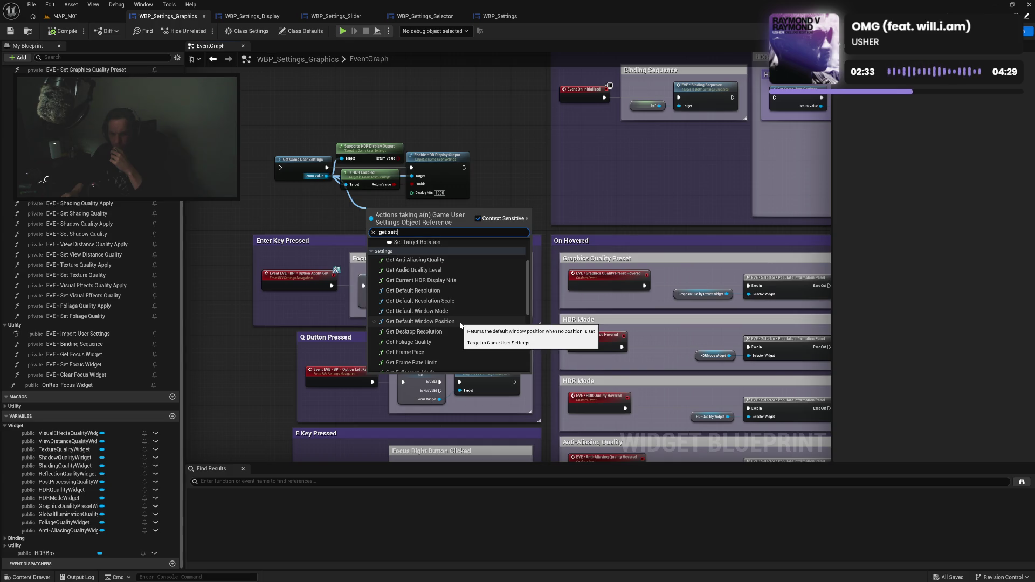
scroll(461, 324, down, 1)
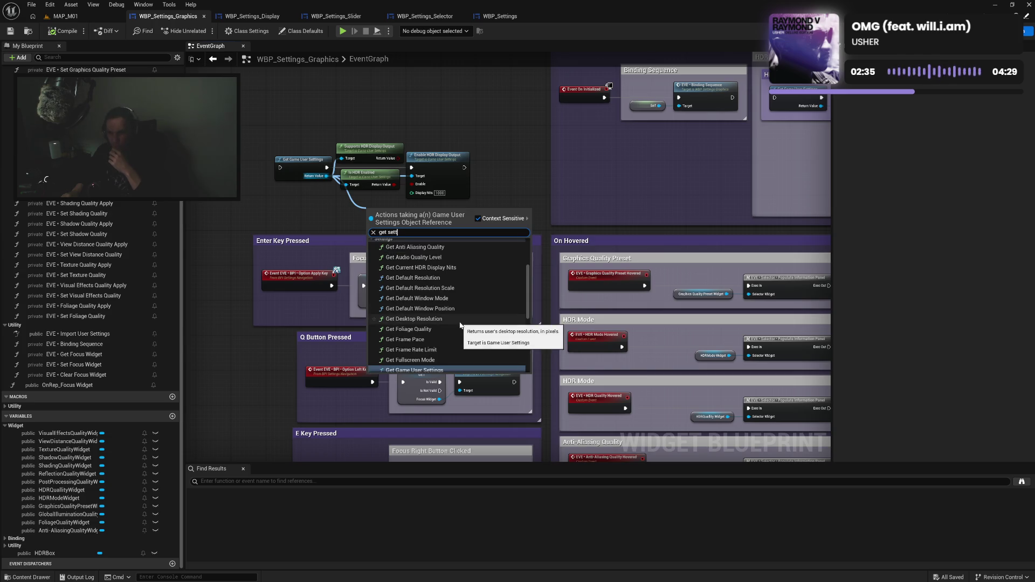
scroll(461, 324, down, 1)
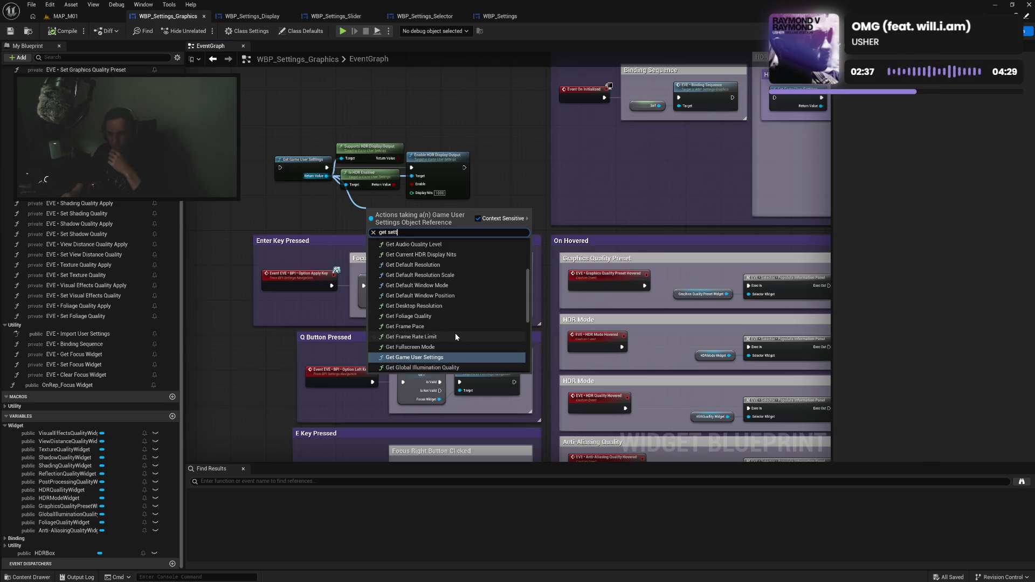
scroll(481, 343, down, 5)
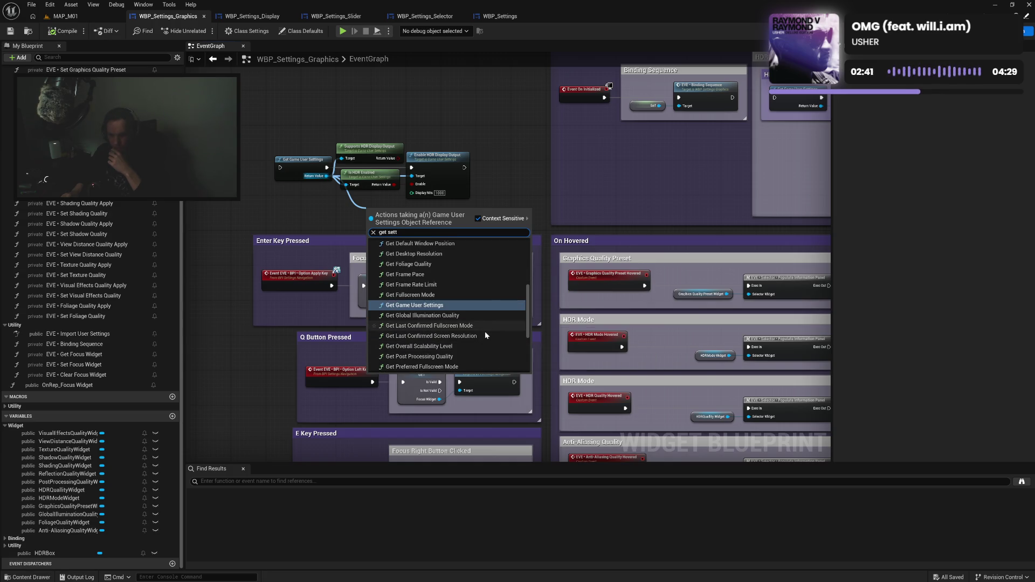
scroll(480, 349, down, 1)
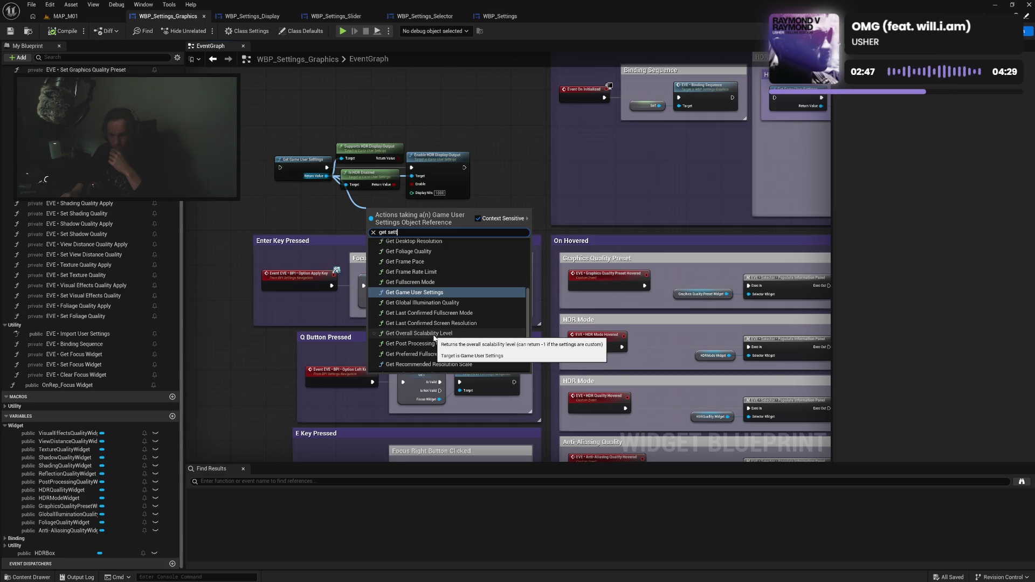
click(435, 334)
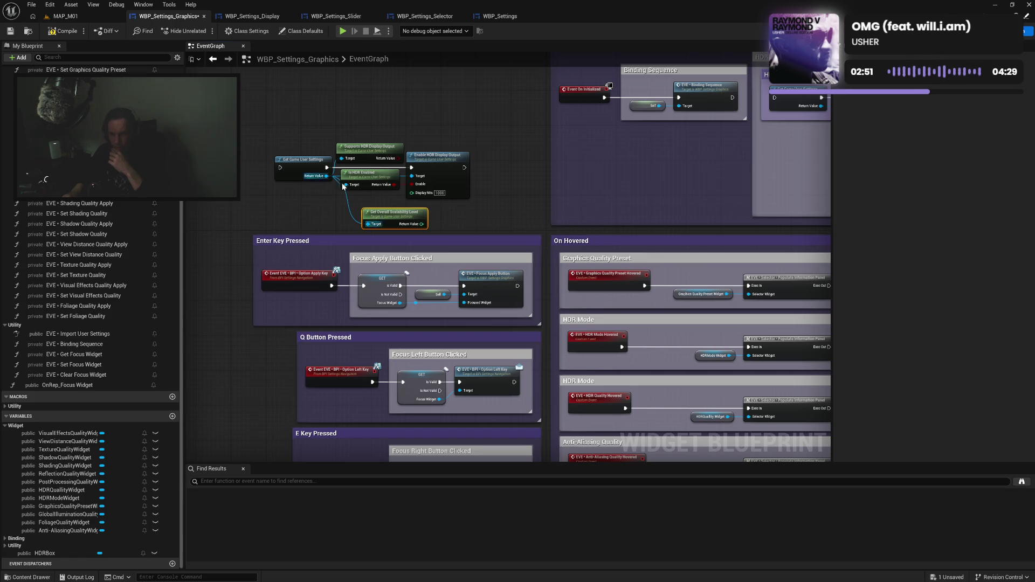
Add a Set Overall Scalability Level node via 'set scala' and place it beside the HDR nodes.
drag(328, 177, 450, 222)
text(set)
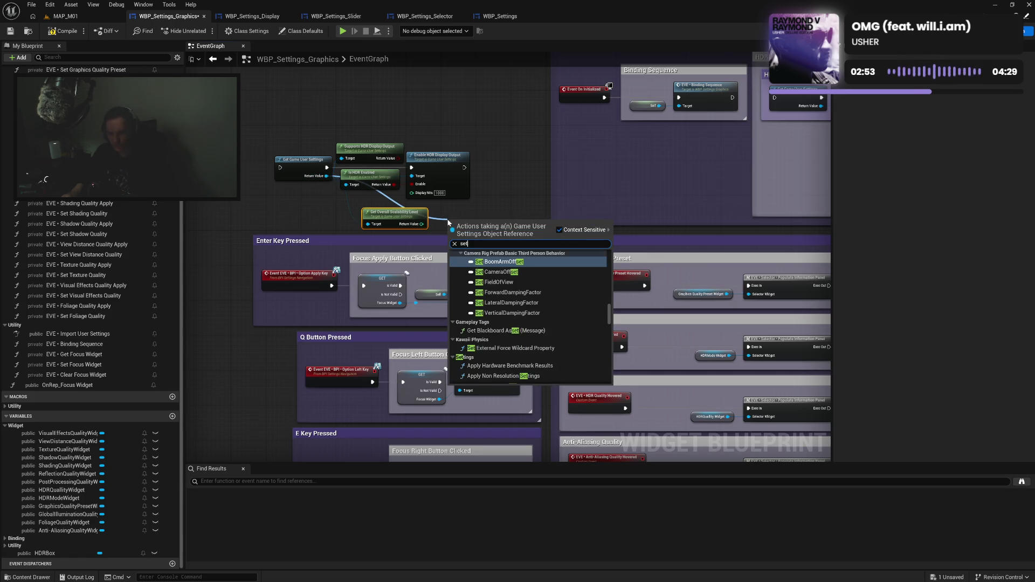
text( scala)
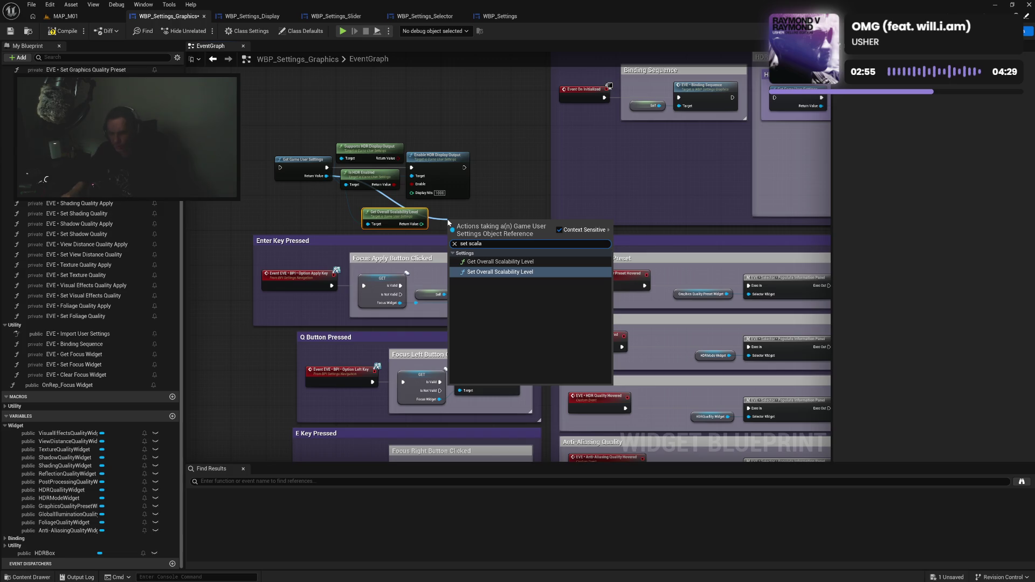
click(498, 272)
drag(467, 251, 509, 209)
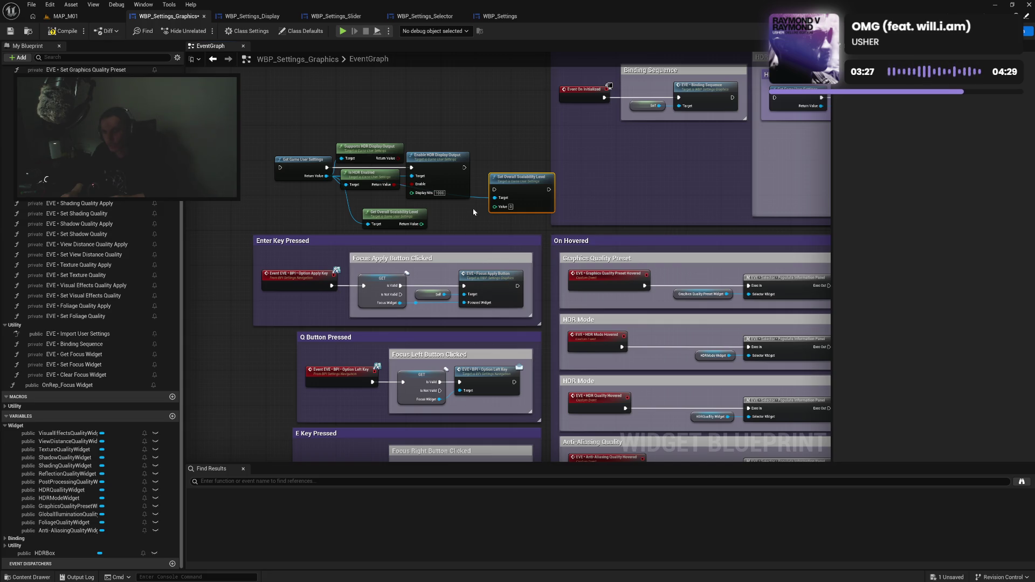
Arrange both scalability nodes above the HDR nodes and compile the blueprint.
drag(507, 184, 503, 196)
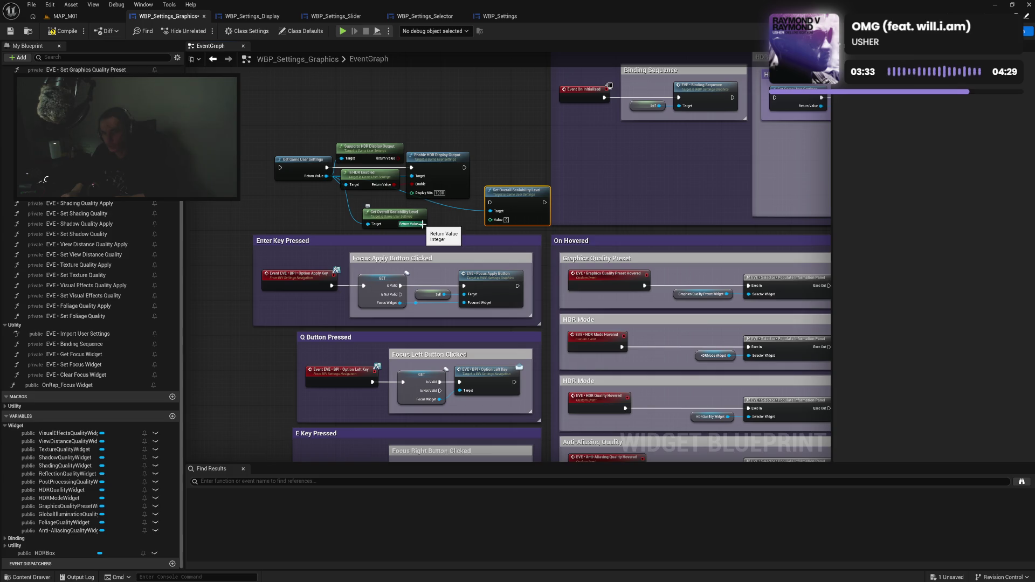
click(448, 212)
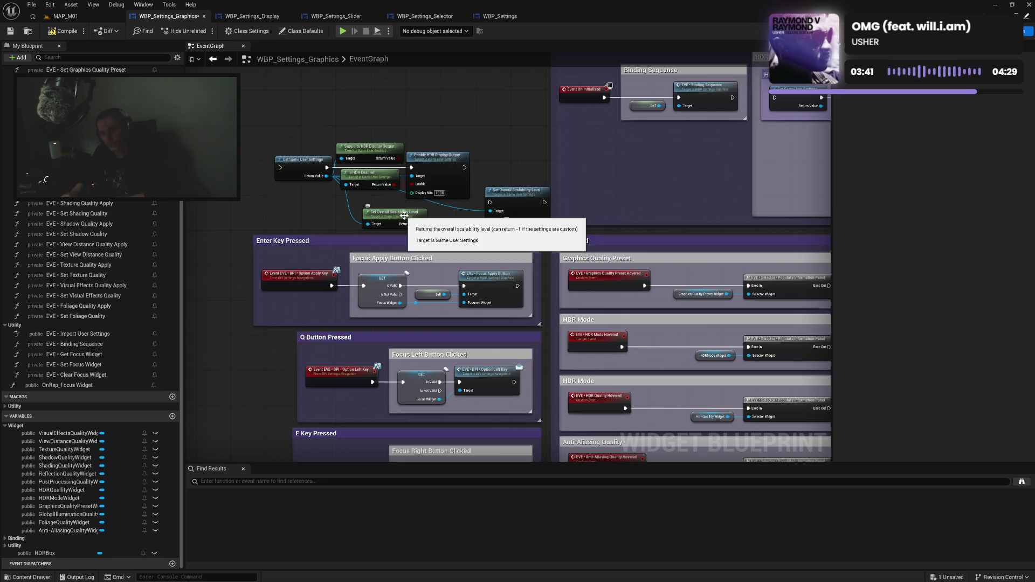
drag(404, 216, 513, 221)
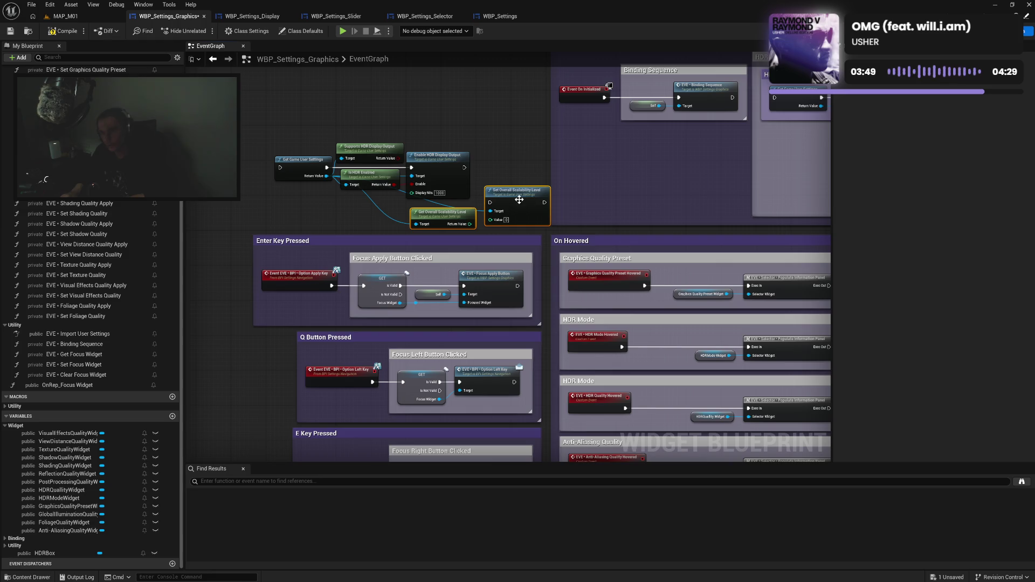
mouse_move(518, 196)
mouse_down()
mouse_move(435, 95)
mouse_move(444, 106)
mouse_up()
click(496, 134)
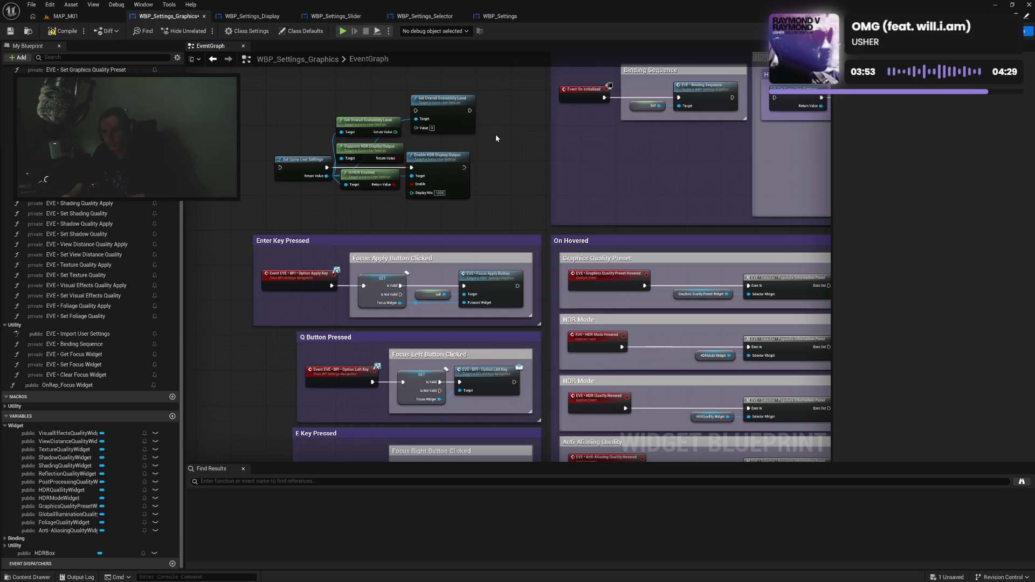
mouse_move(497, 138)
mouse_down()
mouse_move(377, 116)
mouse_move(510, 138)
mouse_up()
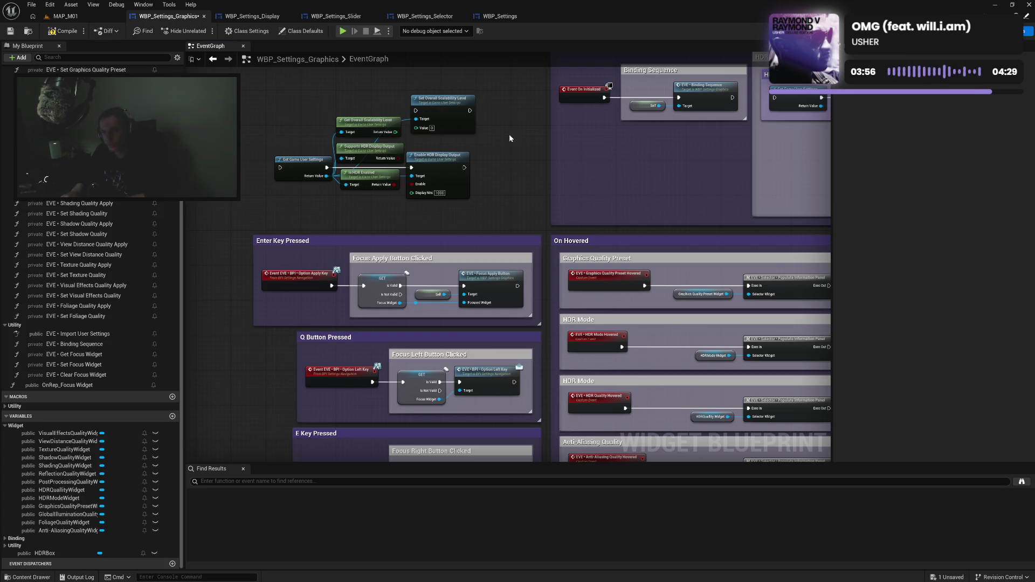
click(61, 31)
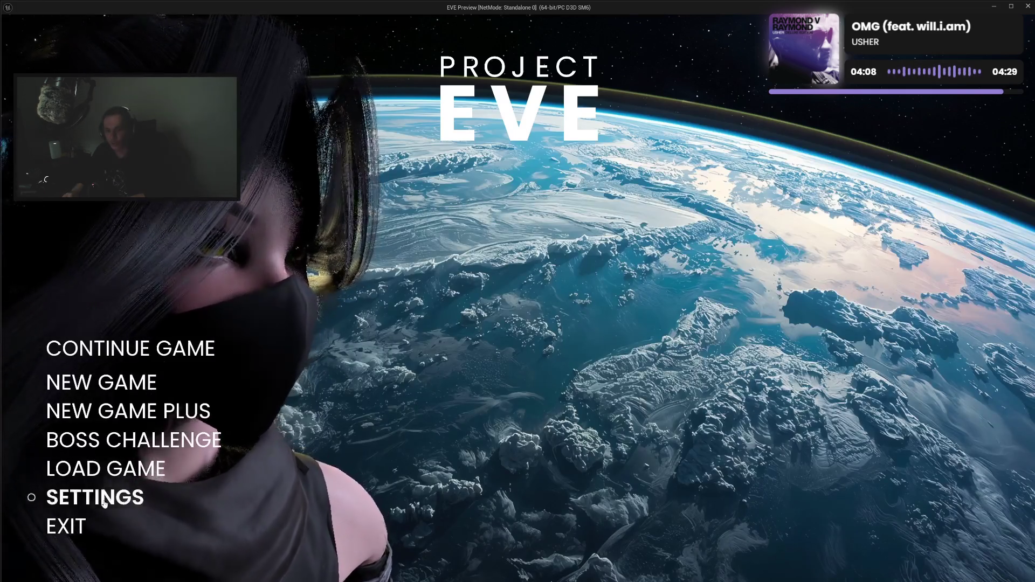
click(129, 485)
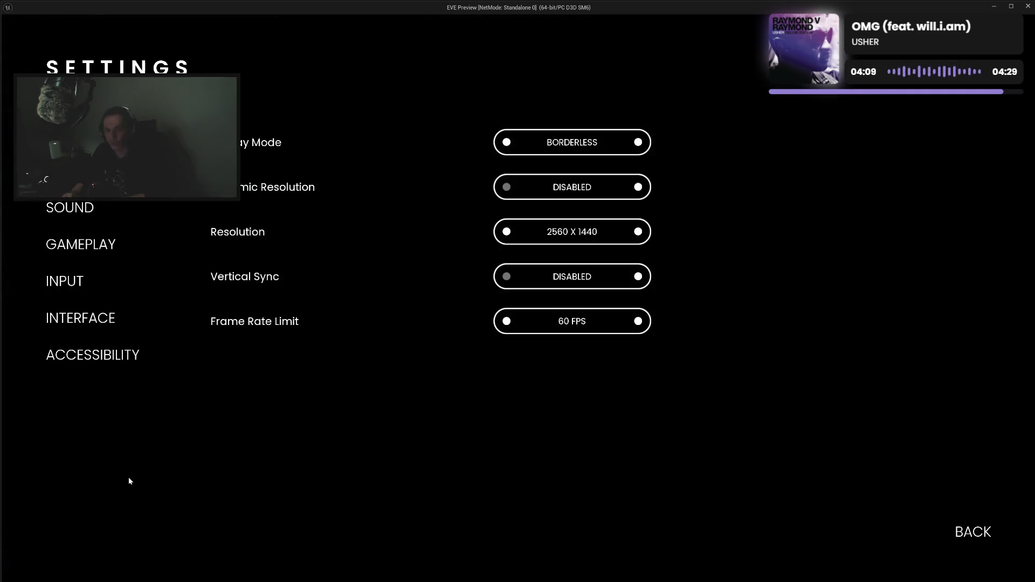
click(86, 171)
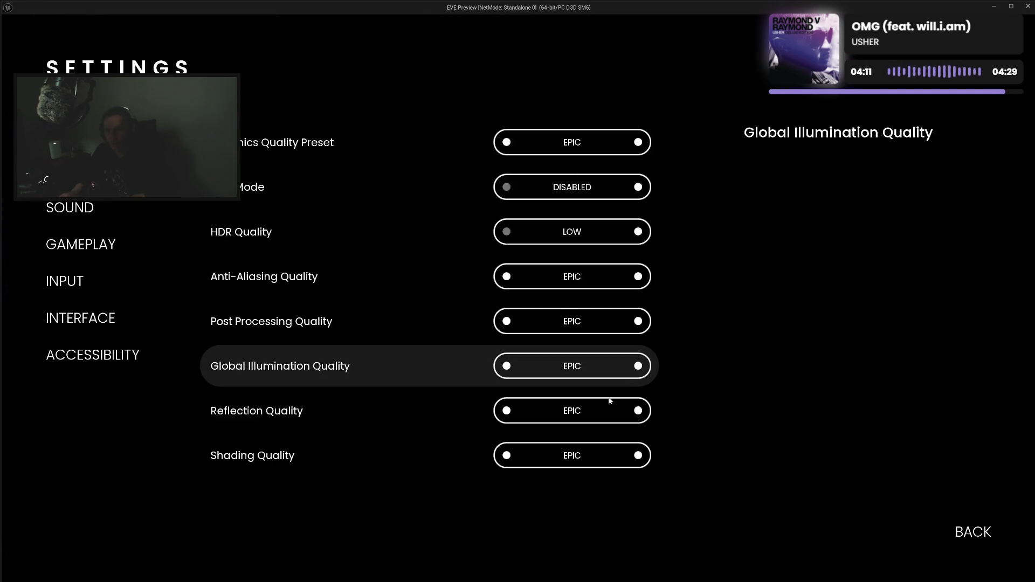
scroll(591, 399, down, 5)
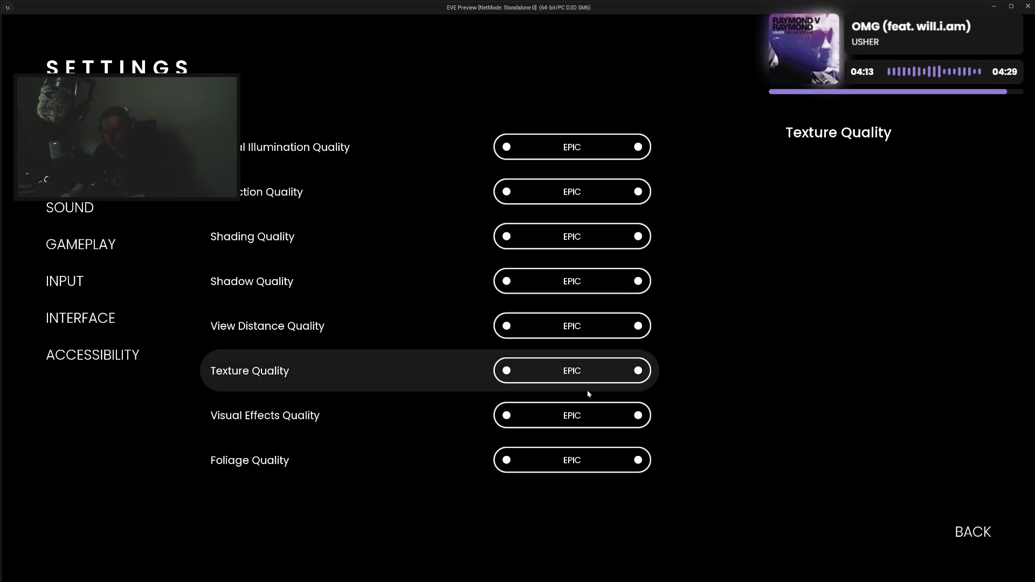
scroll(570, 443, up, 5)
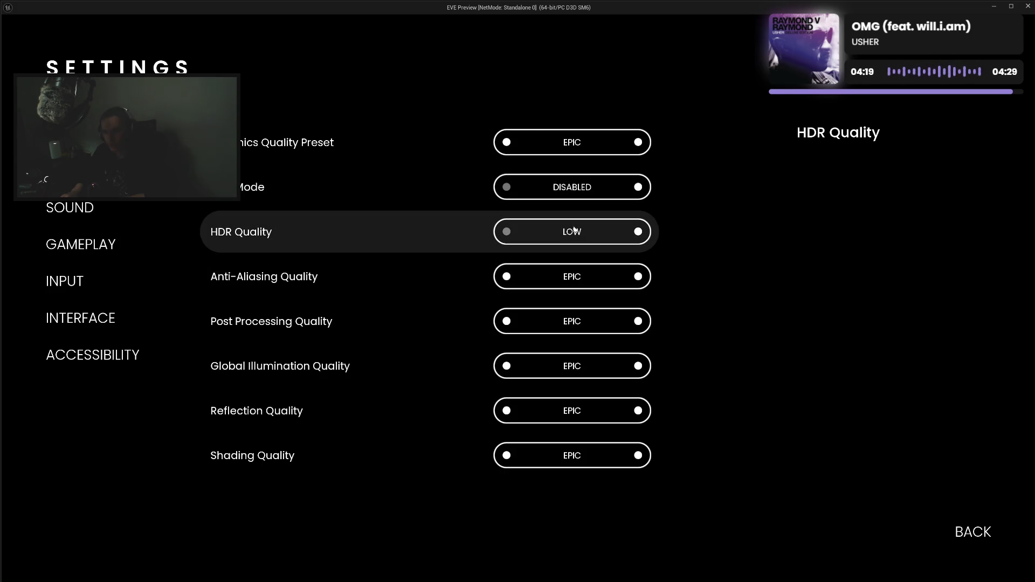
click(639, 232)
click(639, 233)
click(640, 233)
click(639, 233)
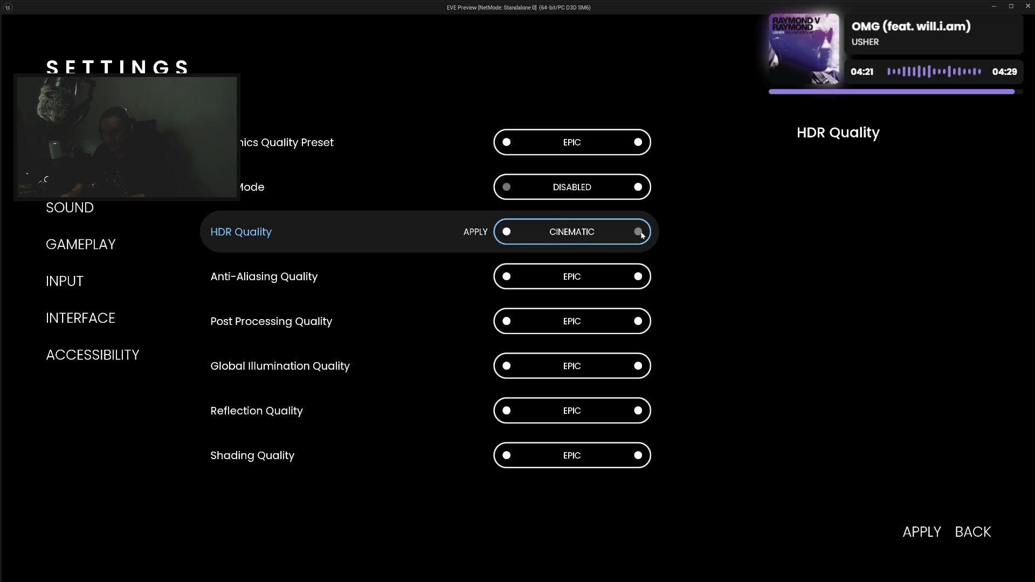
click(508, 233)
click(508, 234)
click(508, 233)
click(508, 234)
click(973, 533)
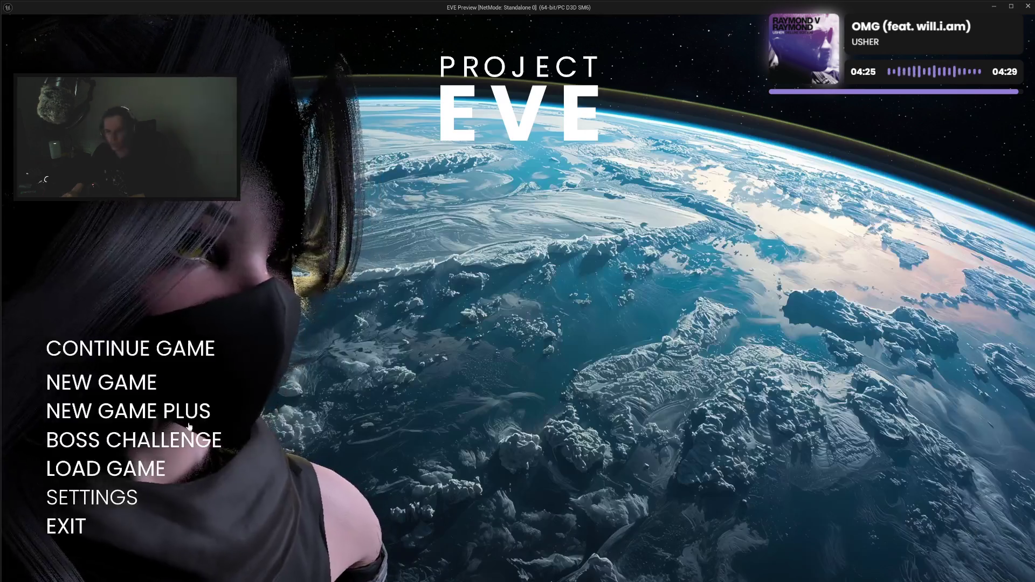
click(90, 523)
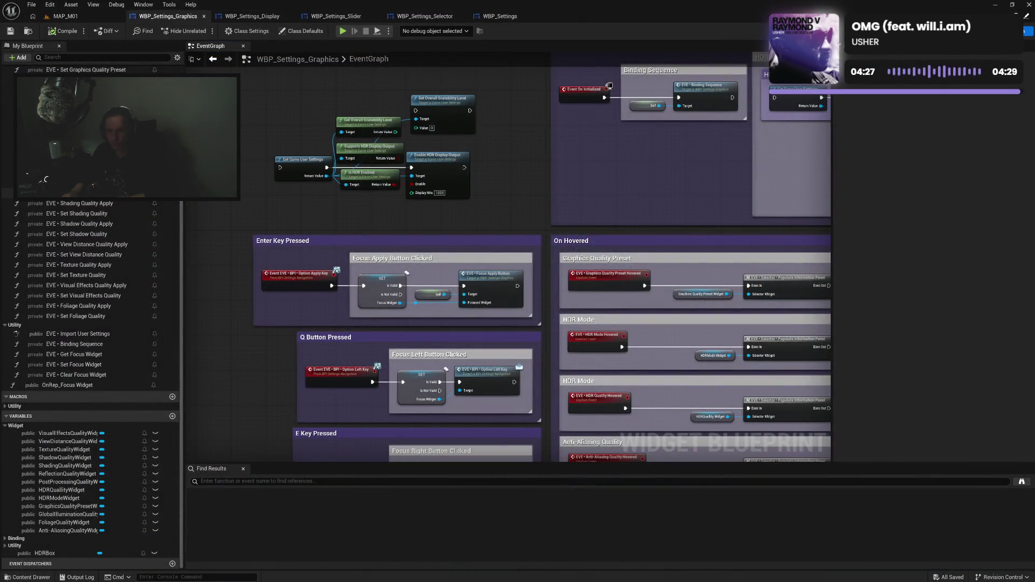
Open the EVE • Set HDR Quality graph and add output pin 4 to its Switch on Int.
double_click(81, 178)
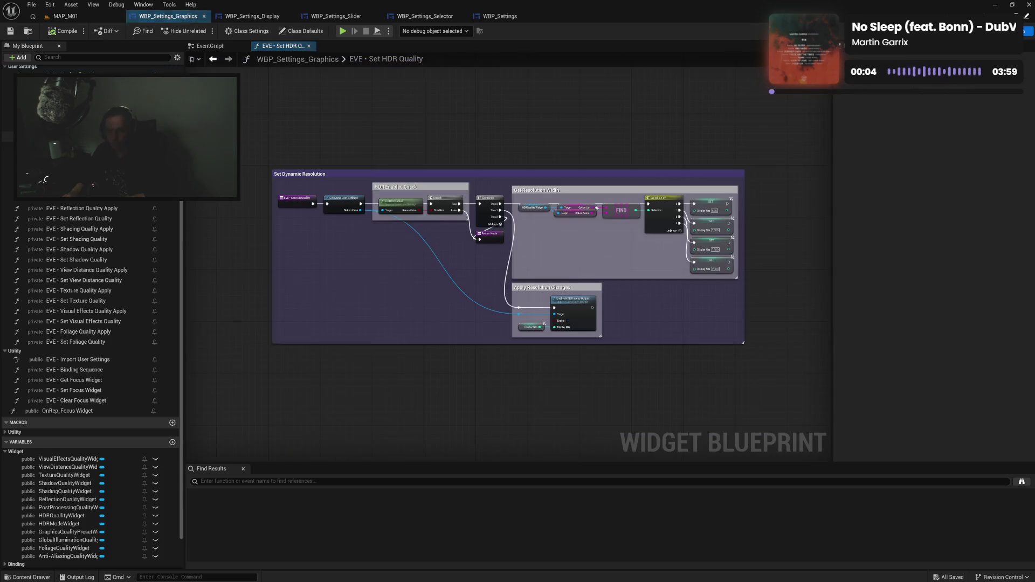
scroll(690, 290, up, 2)
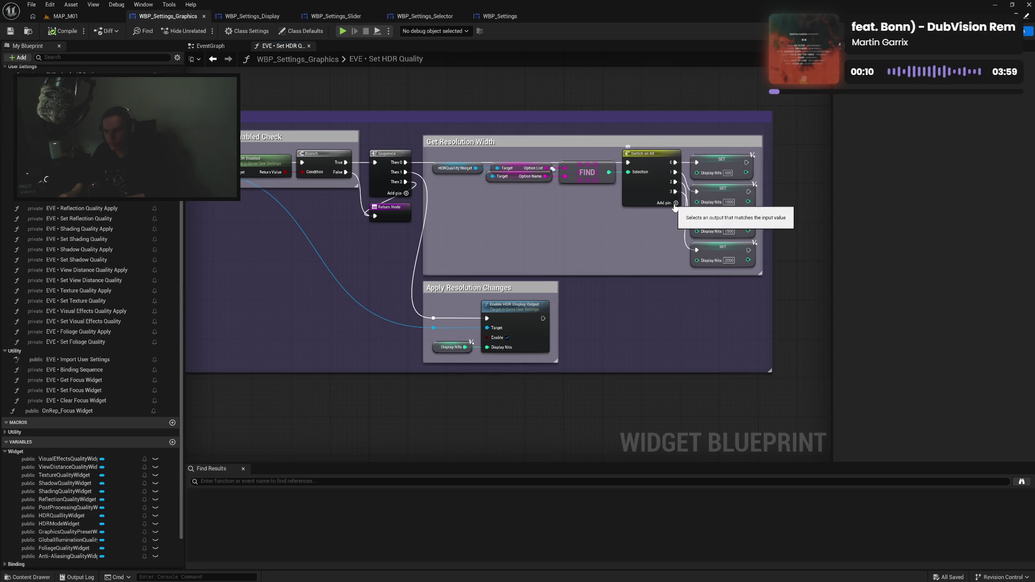
click(676, 203)
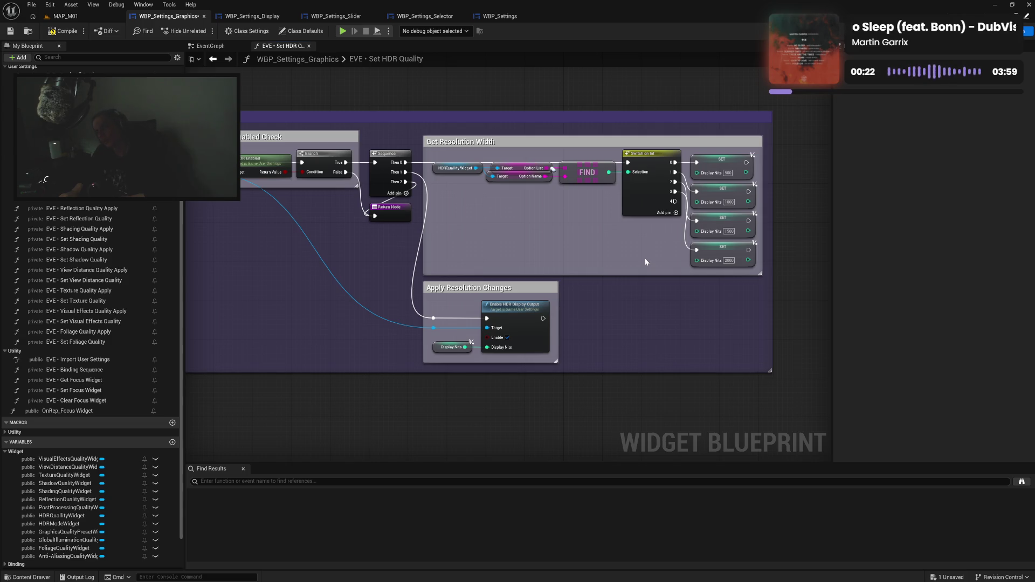
drag(645, 258, 625, 241)
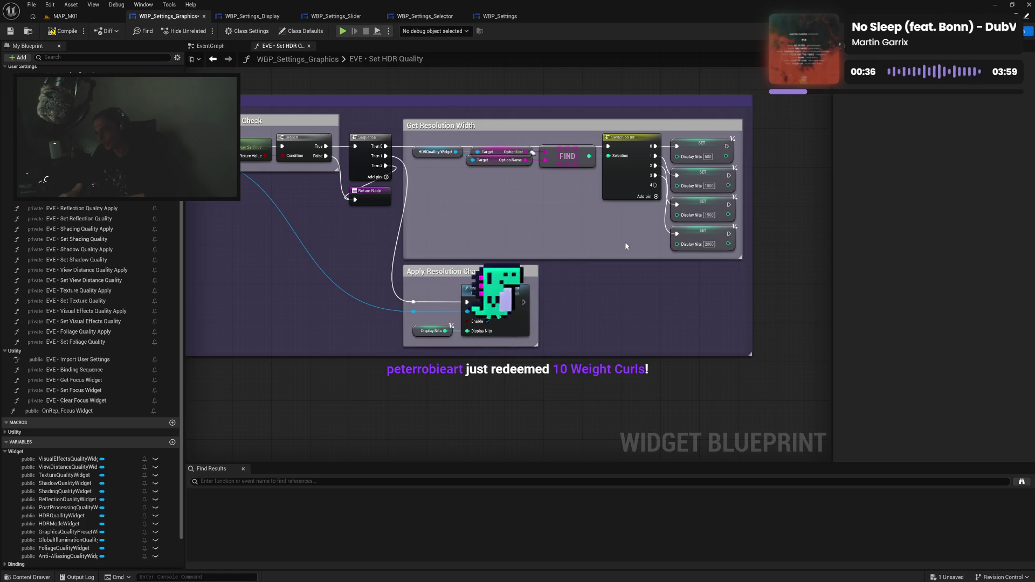
drag(723, 338, 711, 323)
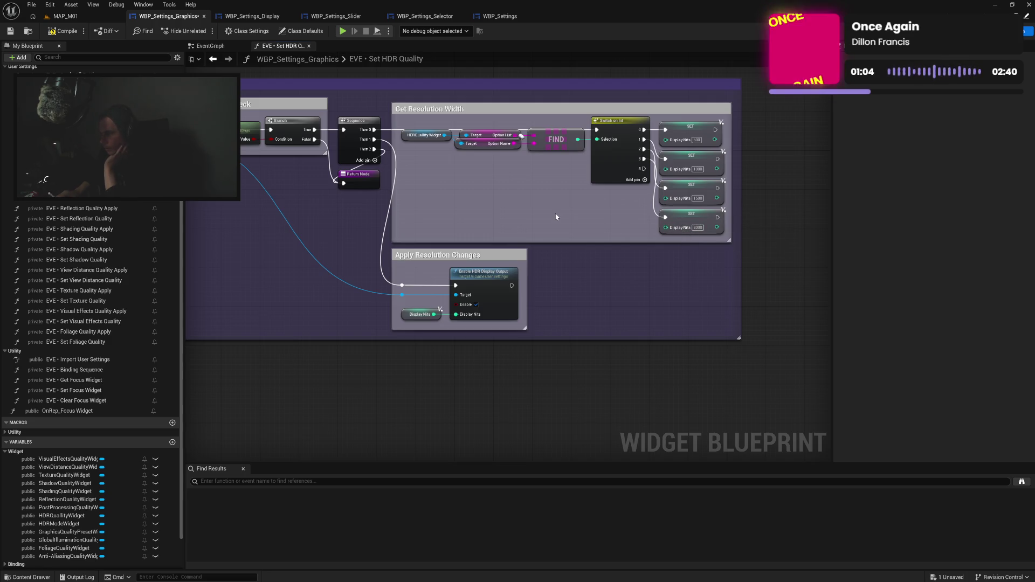
Duplicate the Display Nits setter for Switch pin 4 and set values 400, 800, 1200, 1600, 2000.
click(701, 218)
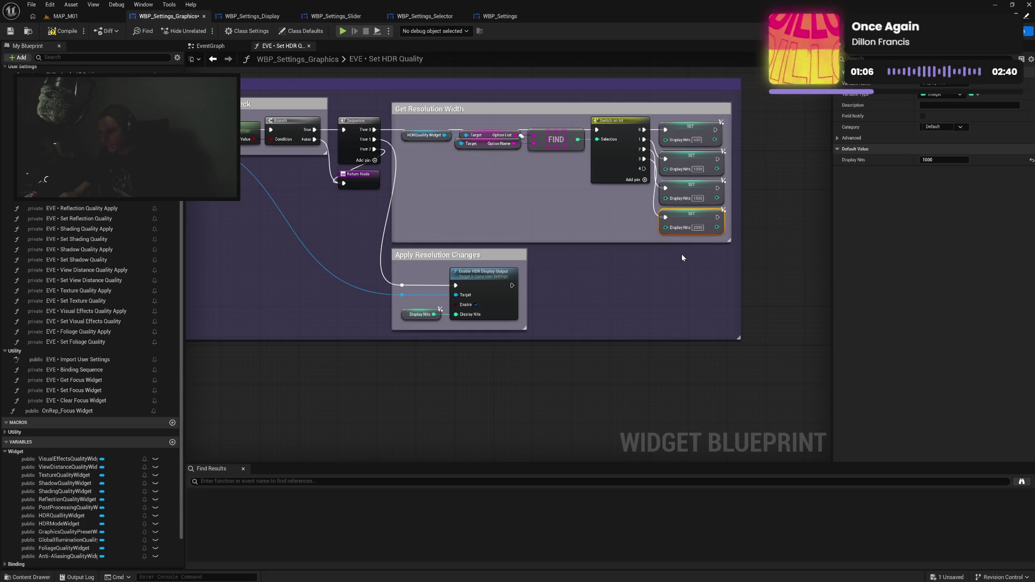
key(ctrl+d)
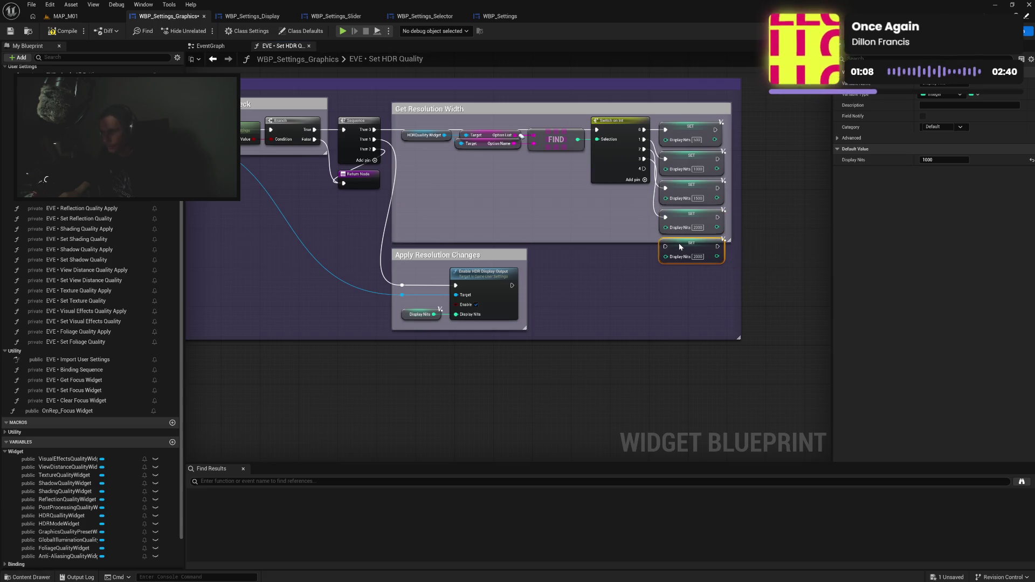
drag(643, 168, 666, 246)
text(4)
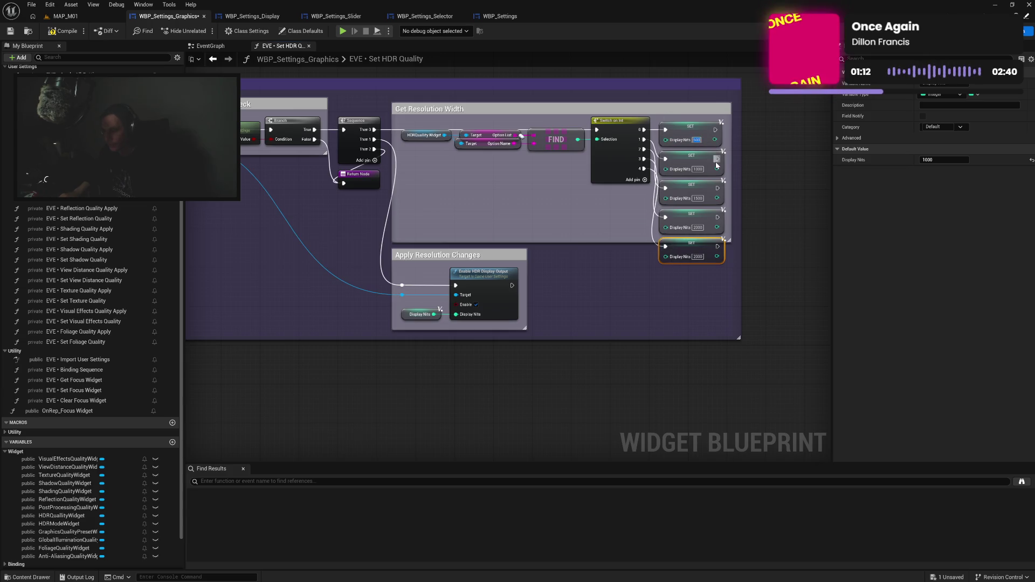
text(00)
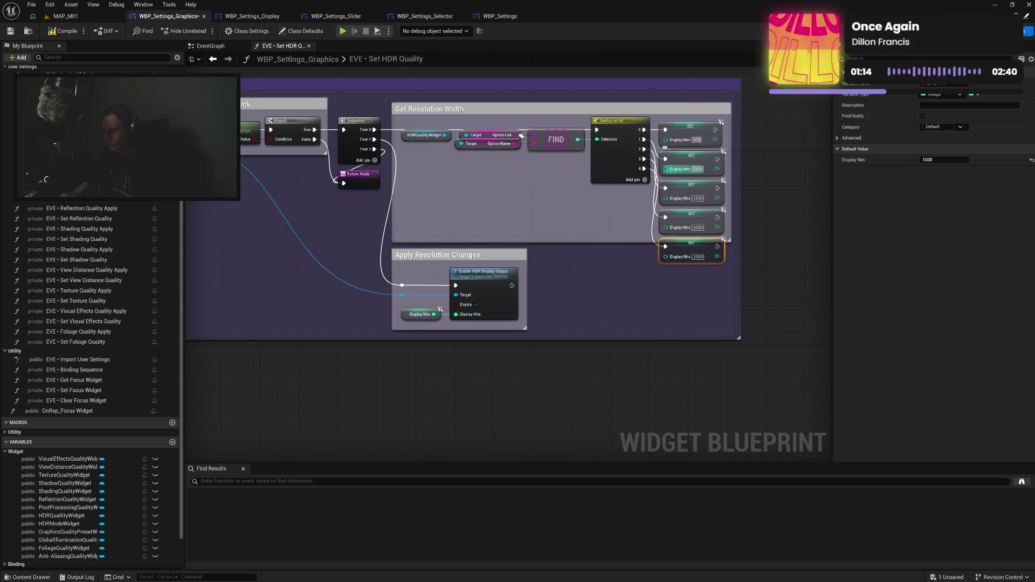
click(696, 169)
text(800)
click(695, 198)
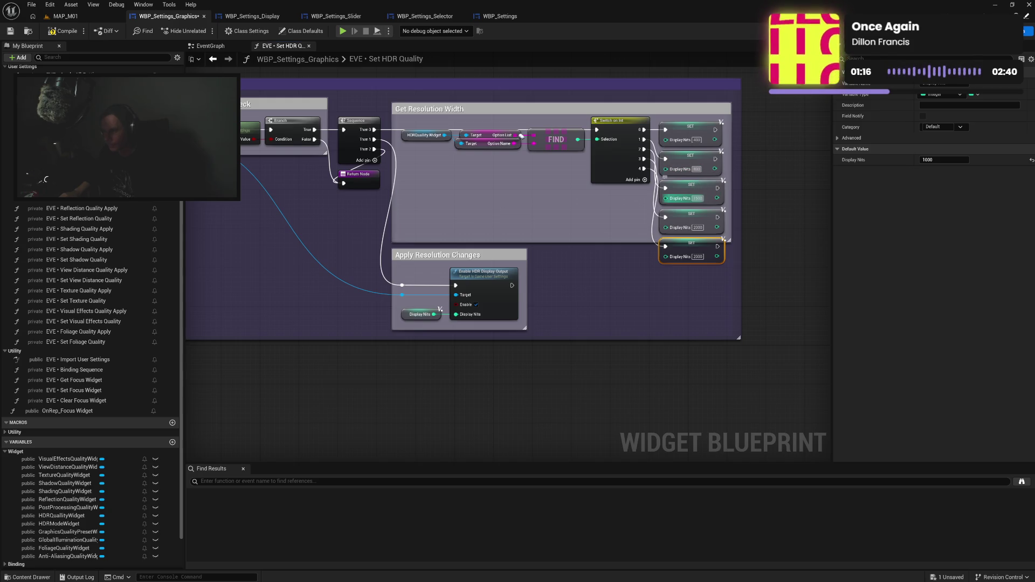
text(1200)
click(696, 227)
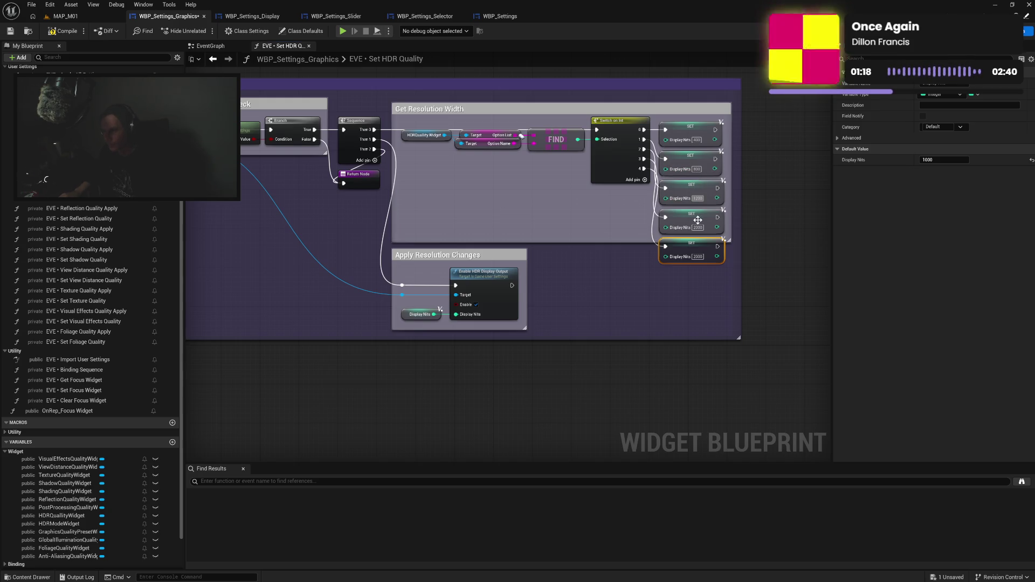
text(1600)
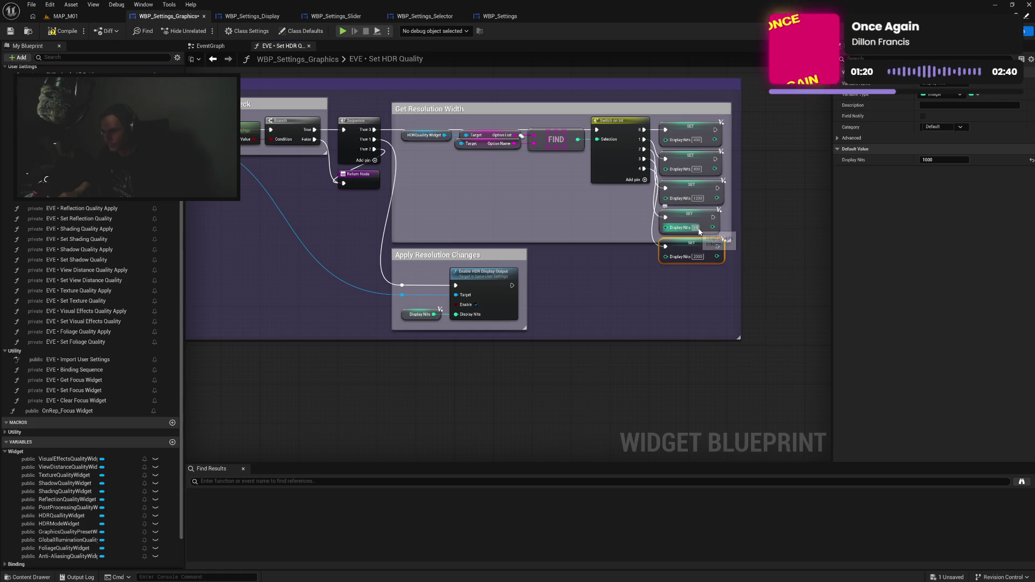
click(697, 257)
click(712, 291)
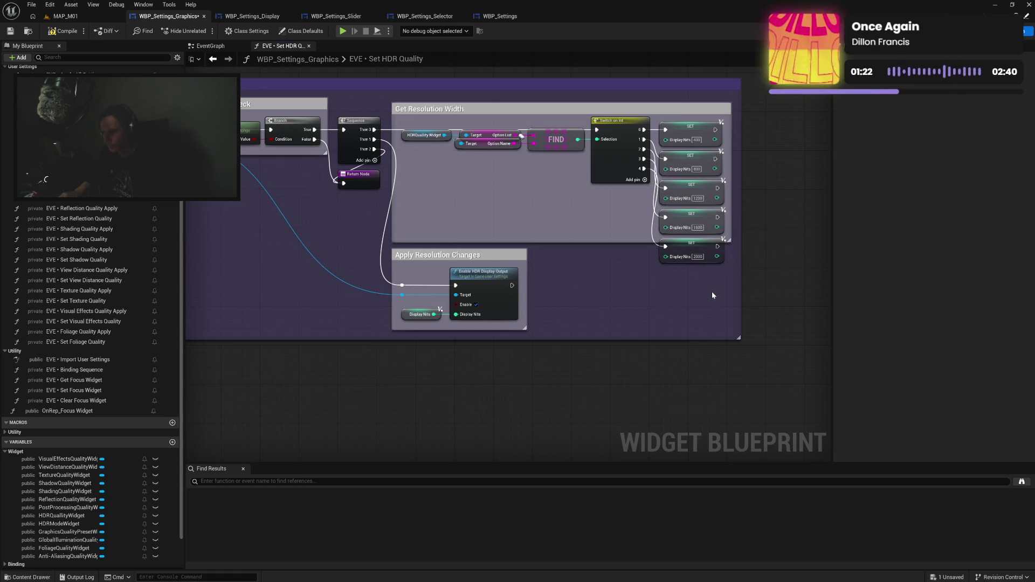
Resize the comment boxes to enclose the new setter, then switch to the Google nits results.
drag(472, 255, 472, 279)
mouse_move(508, 239)
mouse_down()
mouse_move(518, 269)
mouse_move(498, 287)
mouse_up()
drag(571, 339, 565, 368)
click(566, 340)
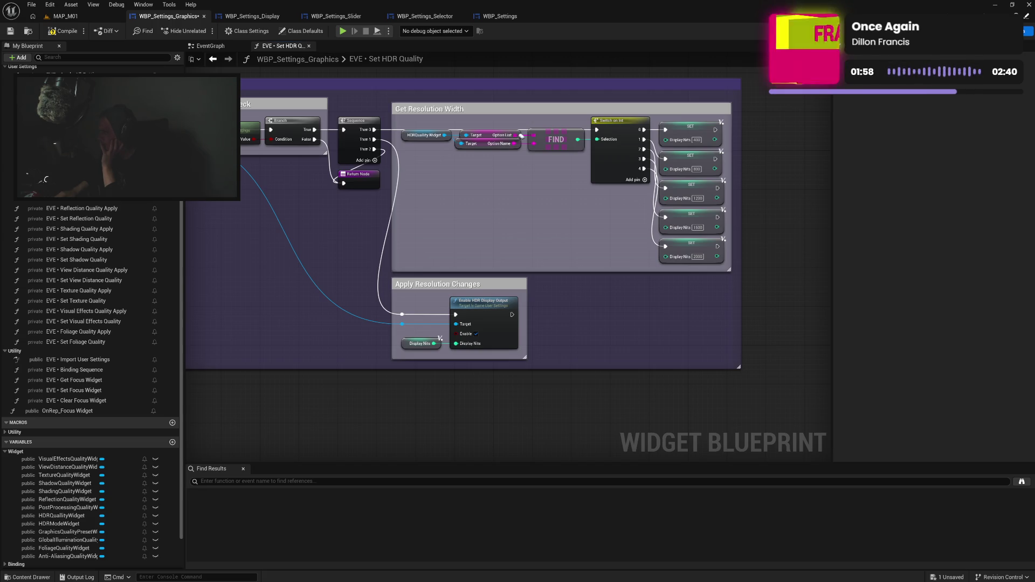
key(alt+Tab)
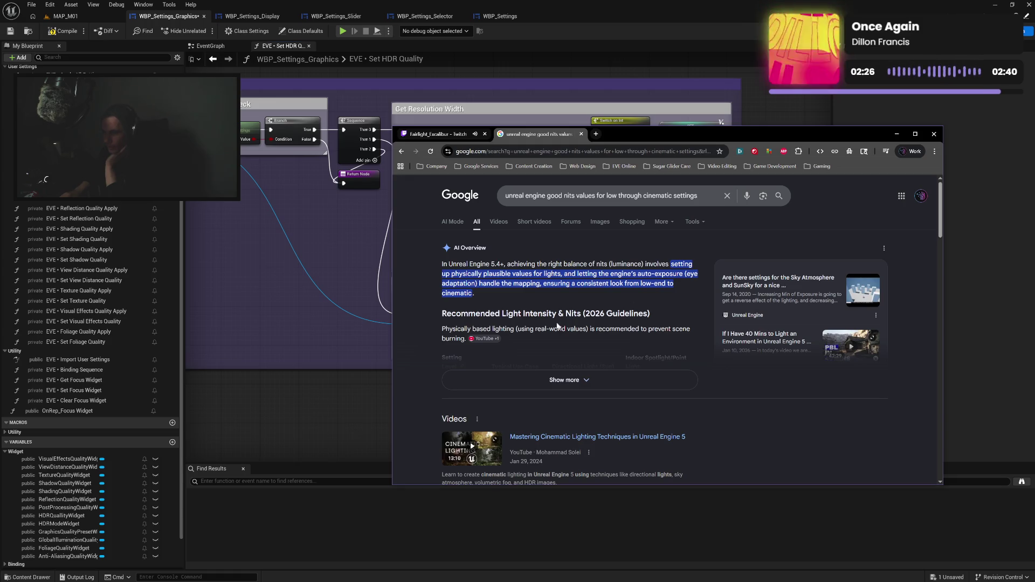
Expand the full AI Overview and scroll through its Recommended Light Intensity & Nits guidance.
click(547, 388)
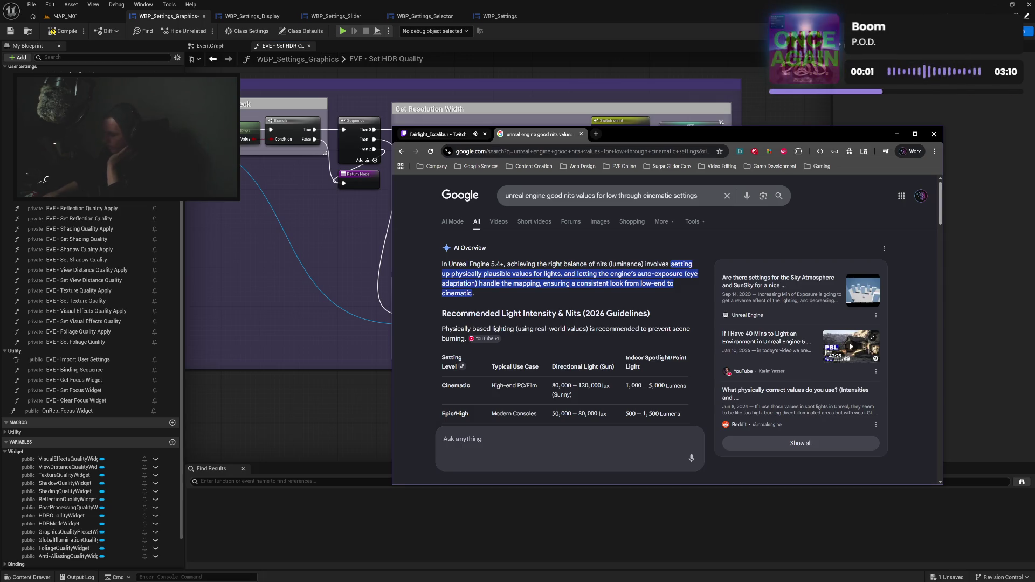
scroll(579, 317, down, 2)
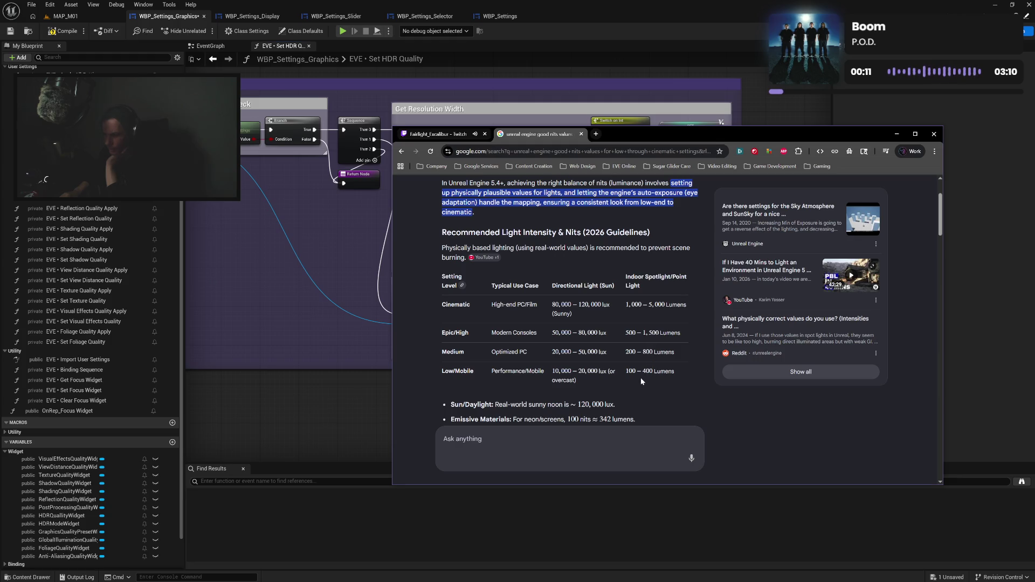
scroll(641, 380, down, 2)
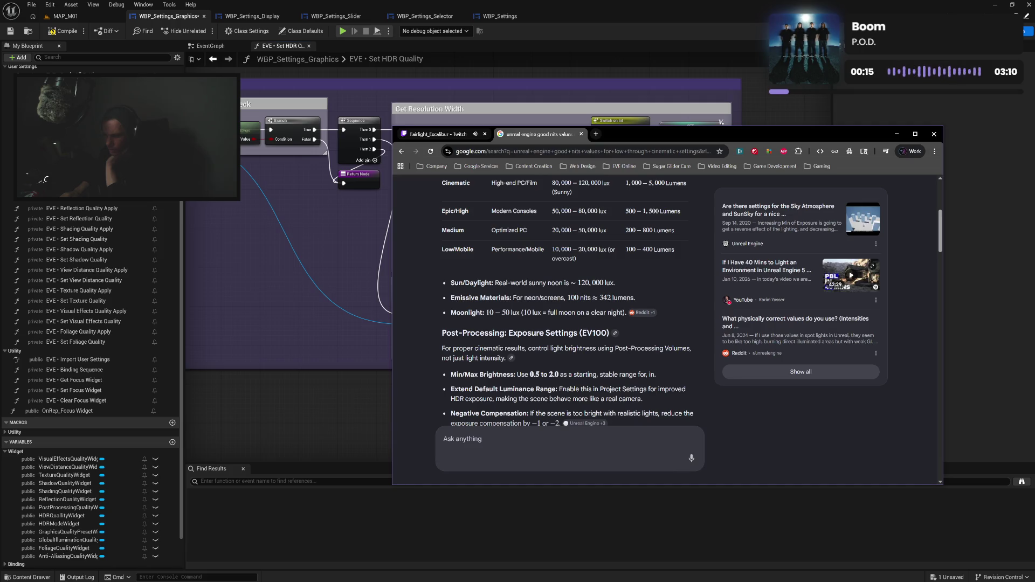
scroll(556, 302, down, 1)
scroll(636, 364, down, 1)
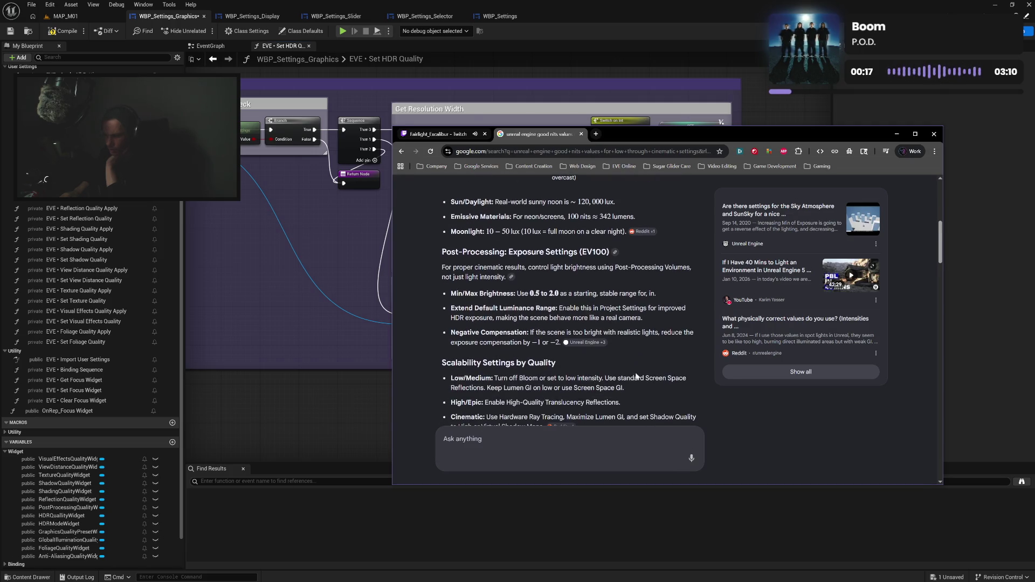
scroll(636, 360, down, 5)
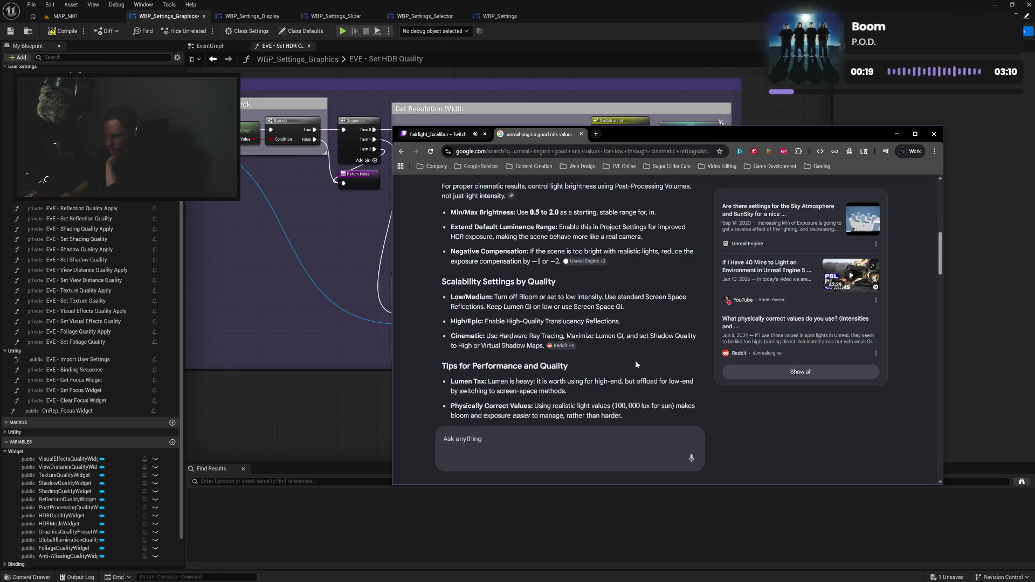
scroll(636, 364, up, 2)
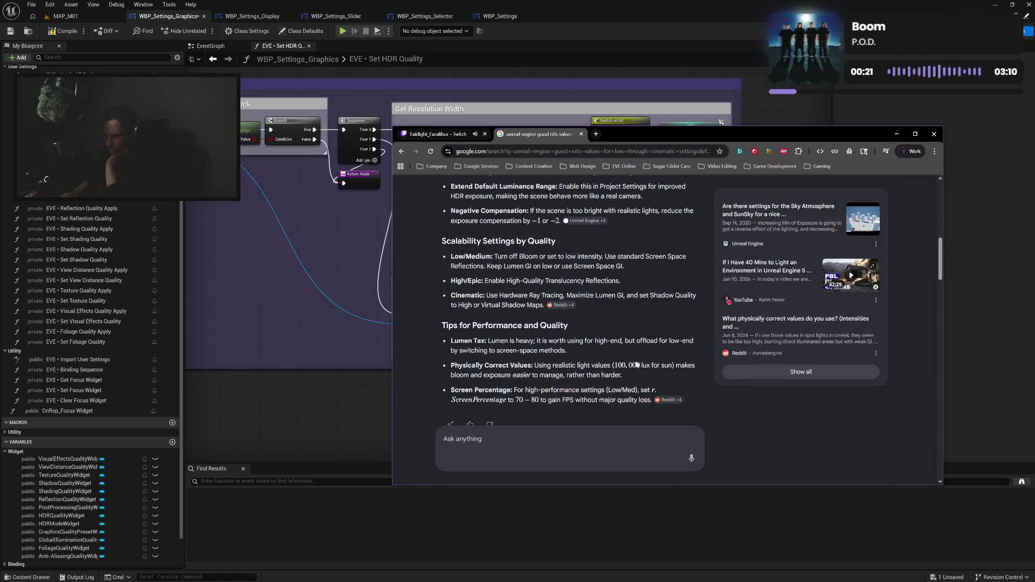
scroll(637, 365, up, 5)
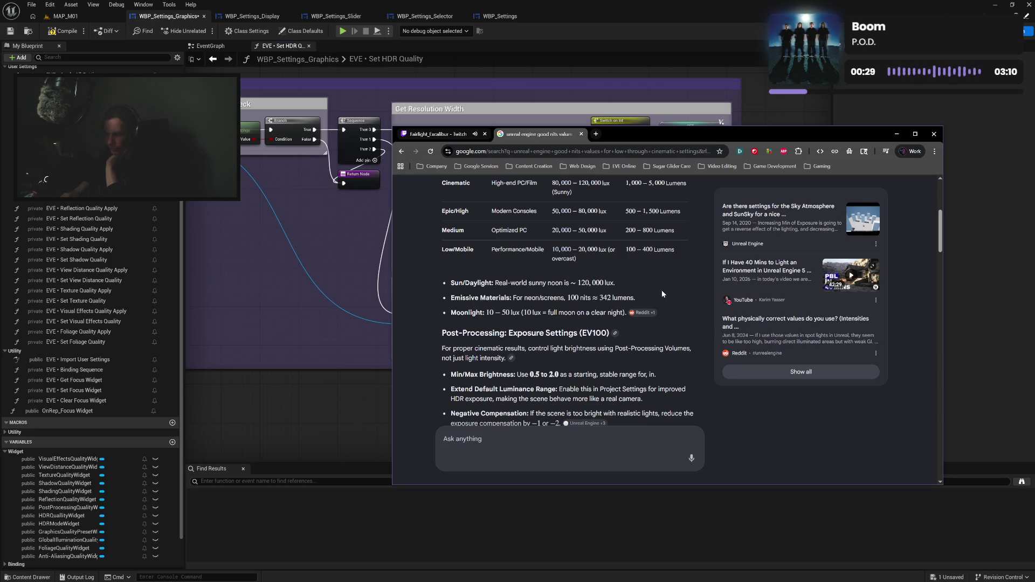
scroll(664, 291, up, 1)
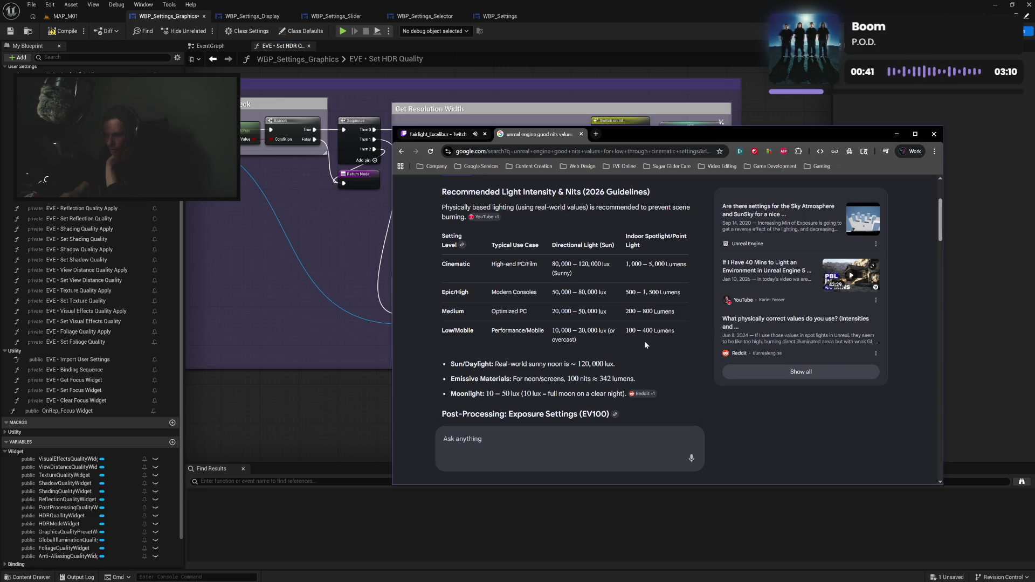
scroll(645, 344, up, 1)
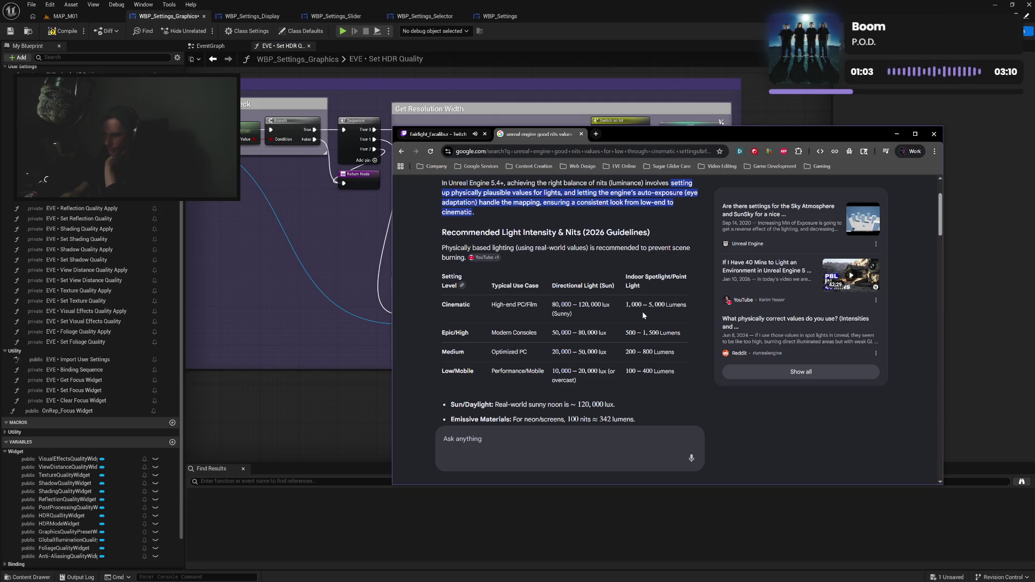
scroll(643, 315, up, 1)
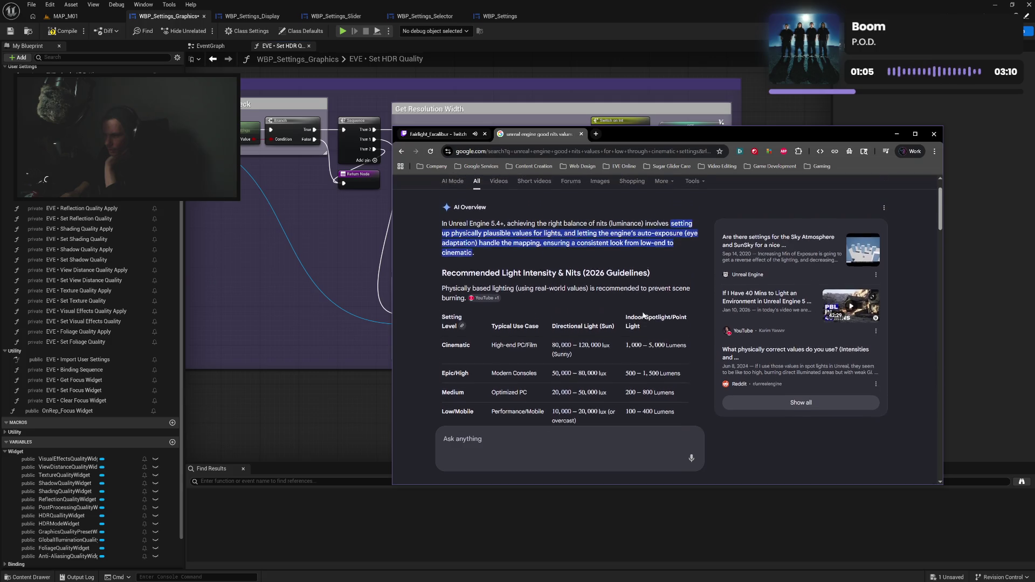
scroll(644, 315, down, 2)
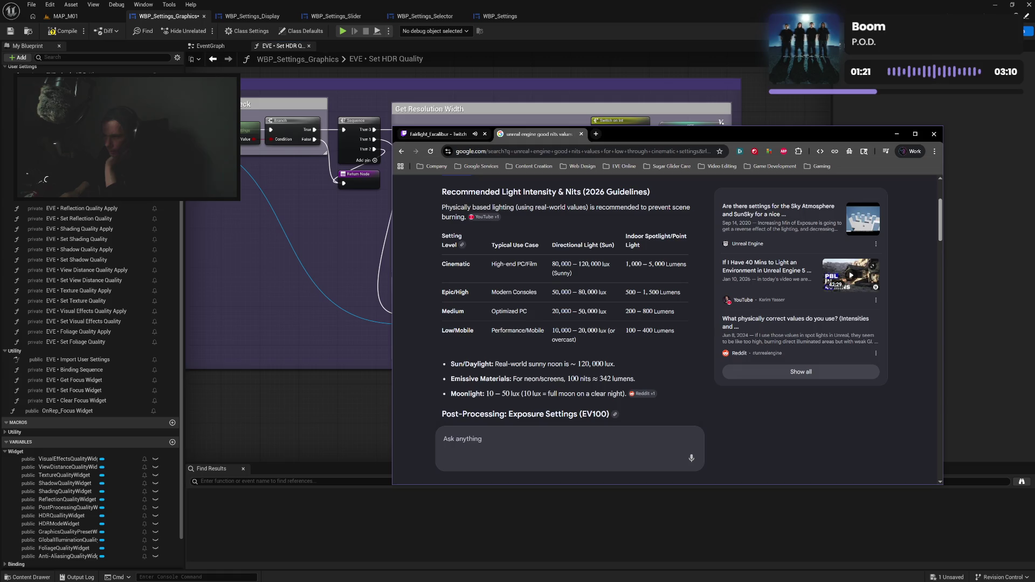
Shift the browser window to reveal the graph and review the nits values per quality level.
mouse_move(708, 138)
mouse_down()
mouse_move(738, 213)
mouse_move(674, 223)
mouse_move(687, 185)
mouse_up()
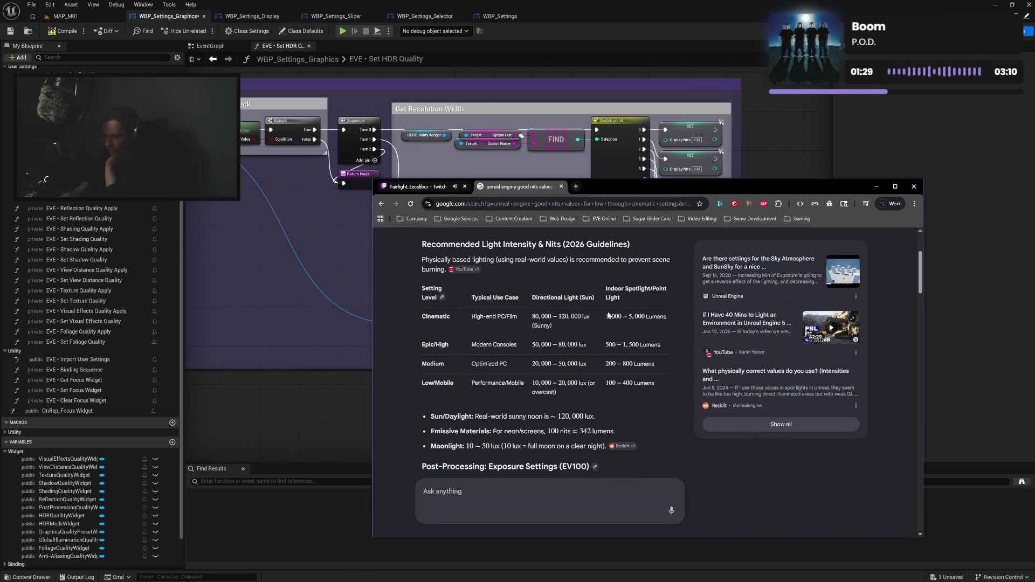
scroll(573, 331, down, 1)
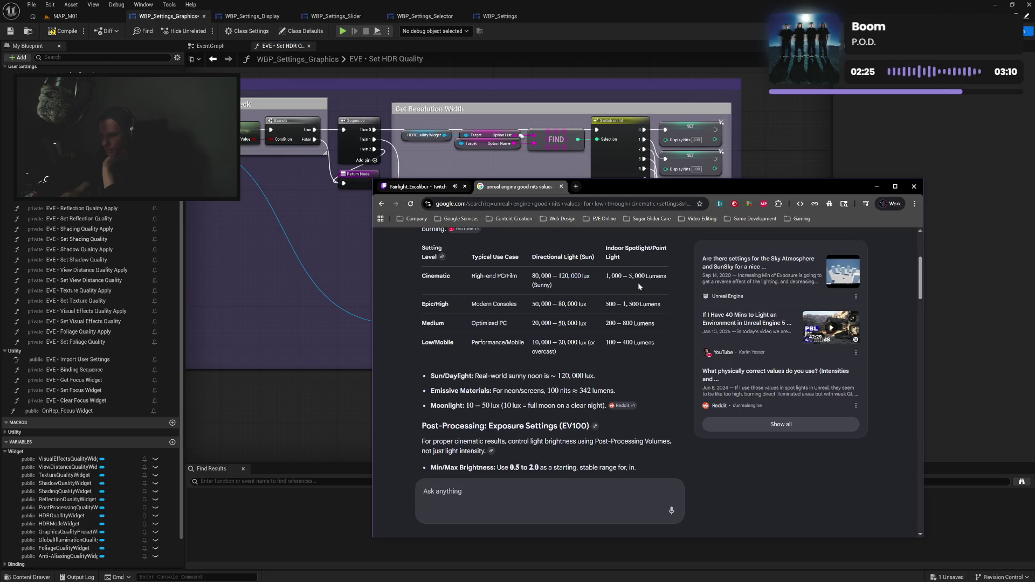
scroll(638, 283, down, 3)
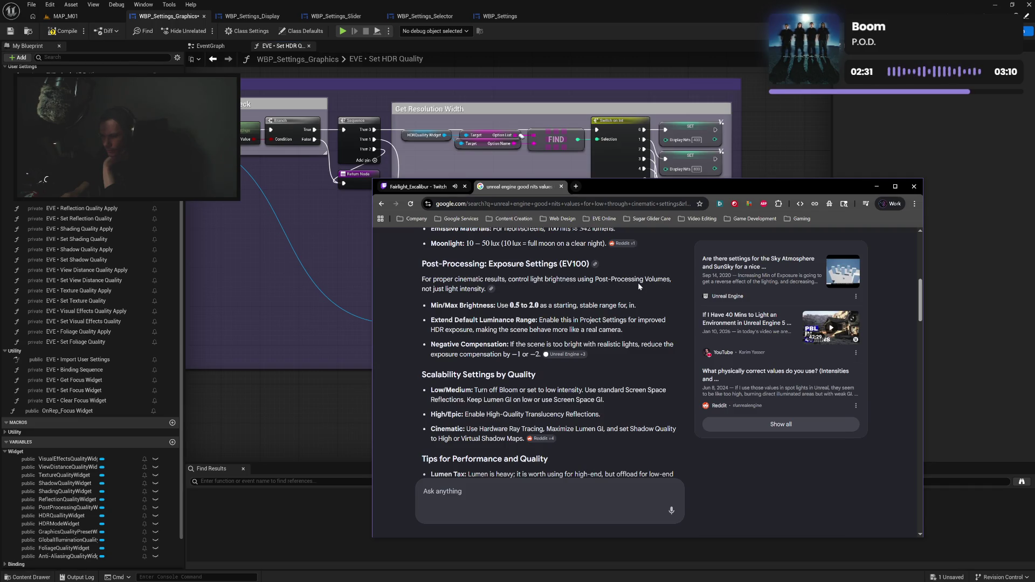
scroll(638, 284, down, 1)
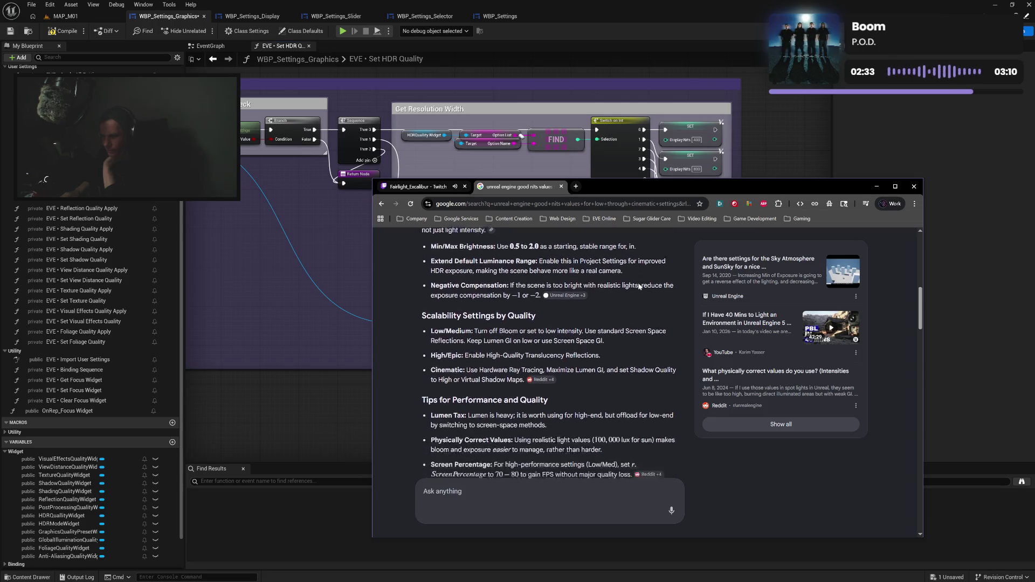
scroll(638, 286, down, 1)
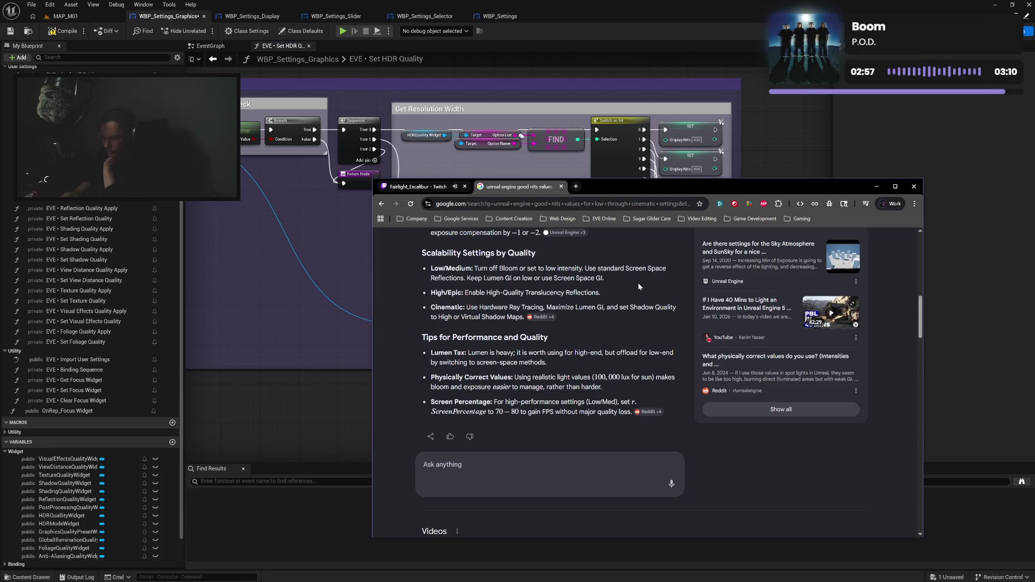
scroll(638, 282, up, 4)
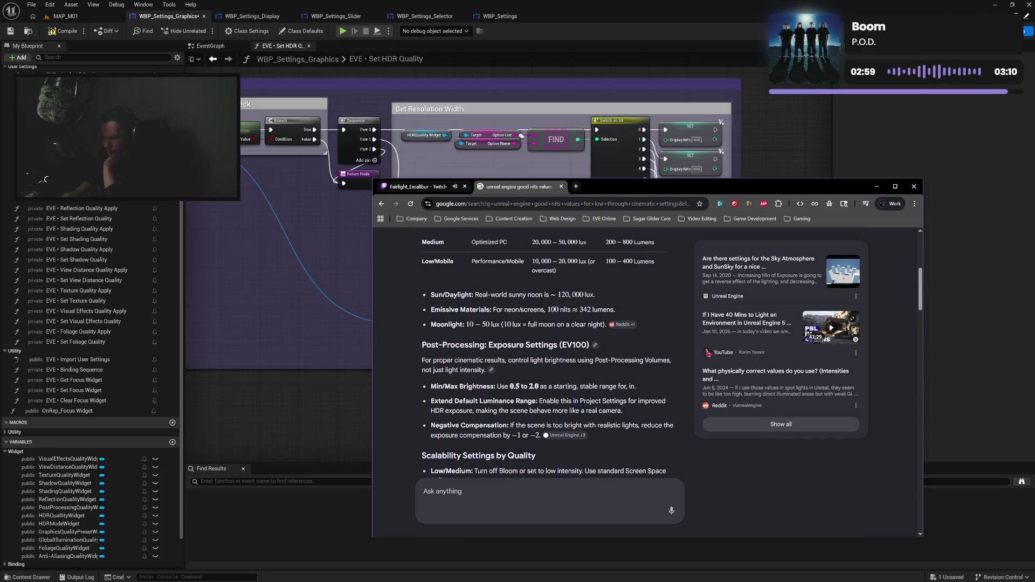
scroll(638, 283, up, 2)
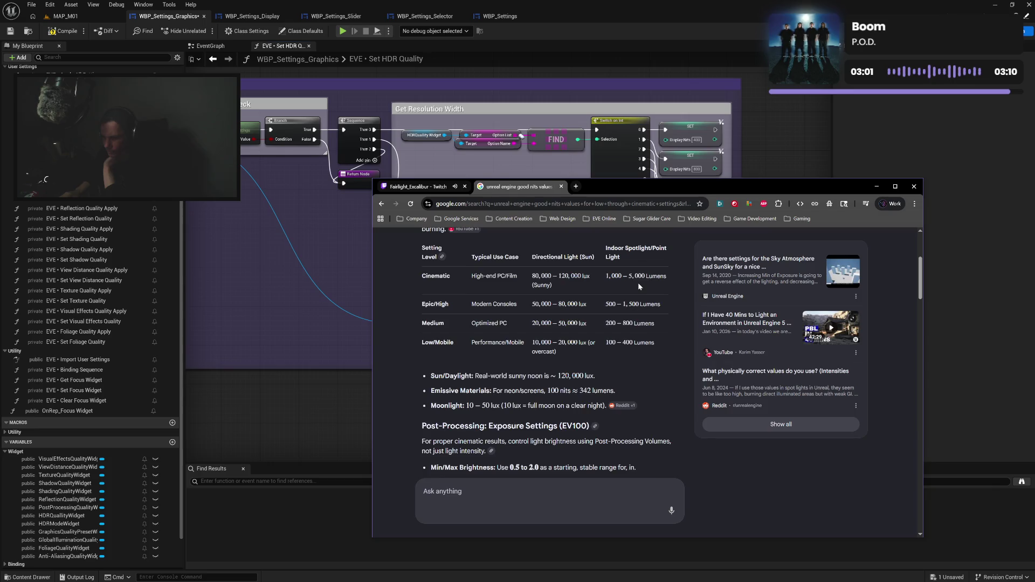
scroll(639, 283, up, 1)
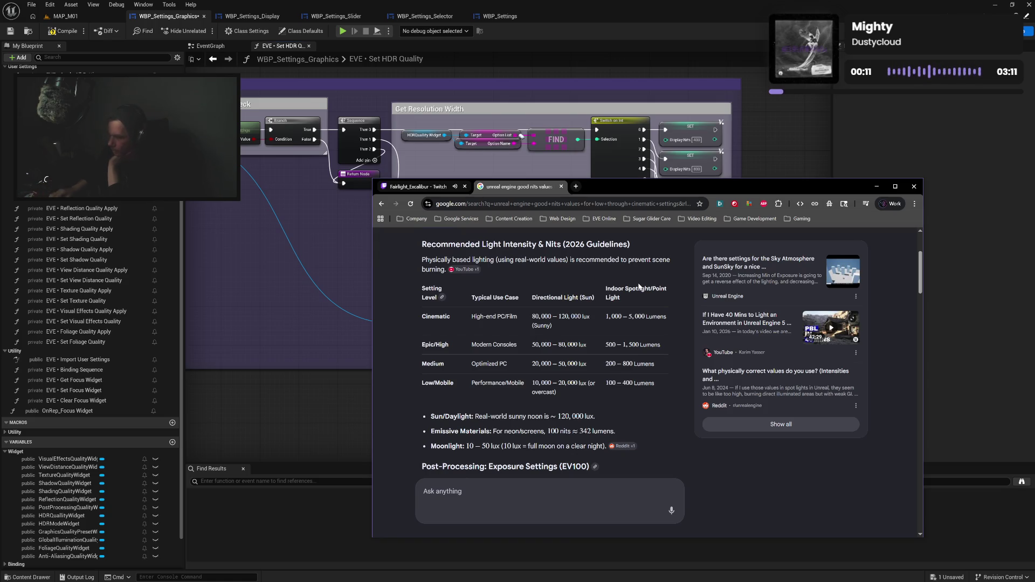
scroll(688, 417, down, 2)
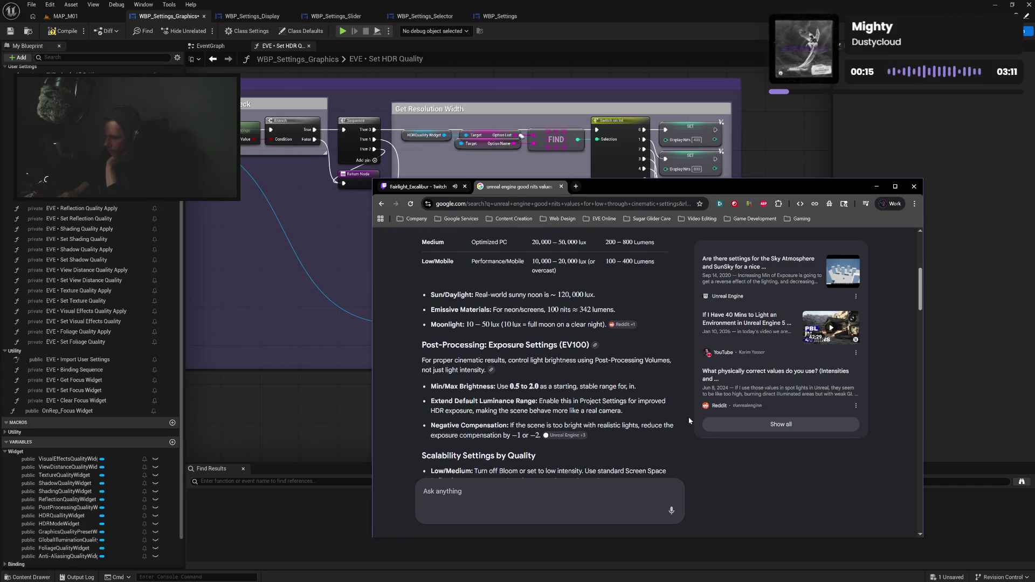
scroll(688, 417, up, 2)
scroll(689, 420, up, 1)
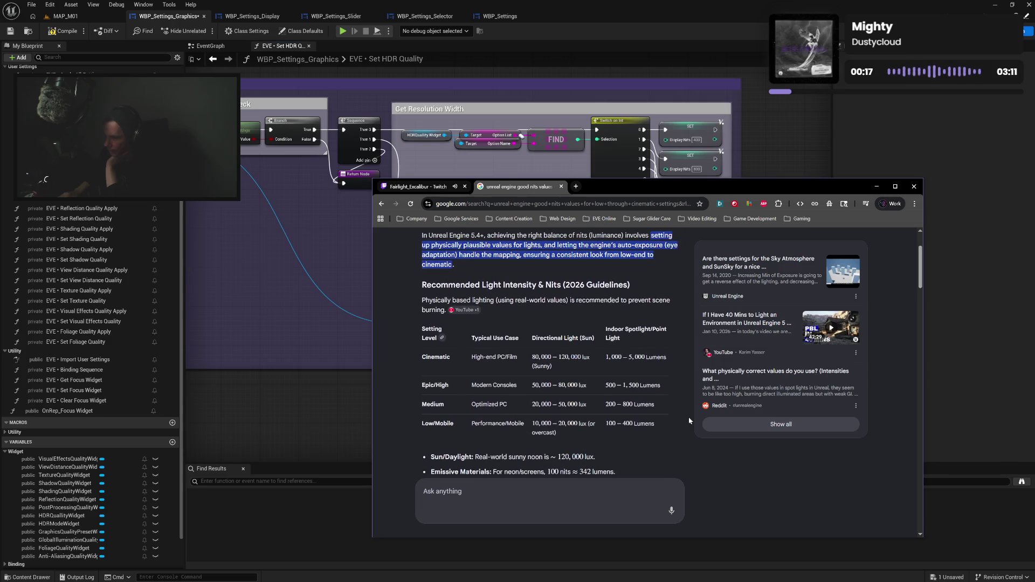
scroll(689, 421, up, 2)
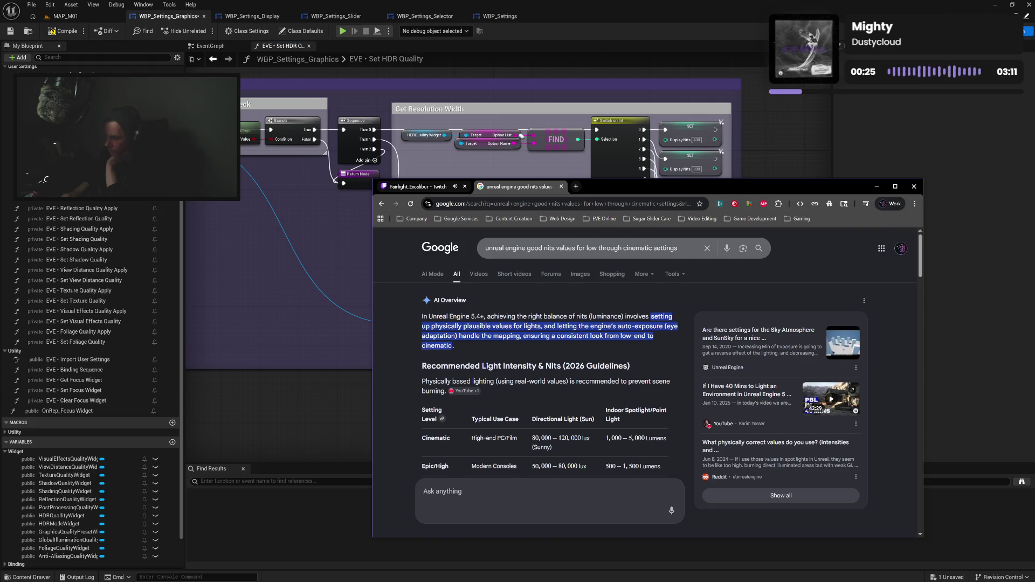
scroll(676, 364, down, 12)
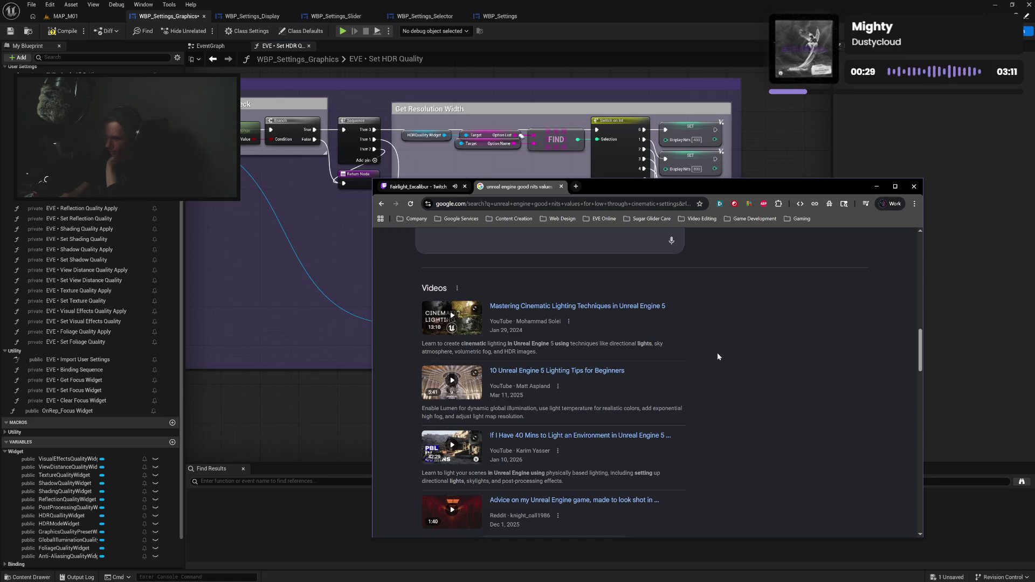
scroll(717, 357, down, 2)
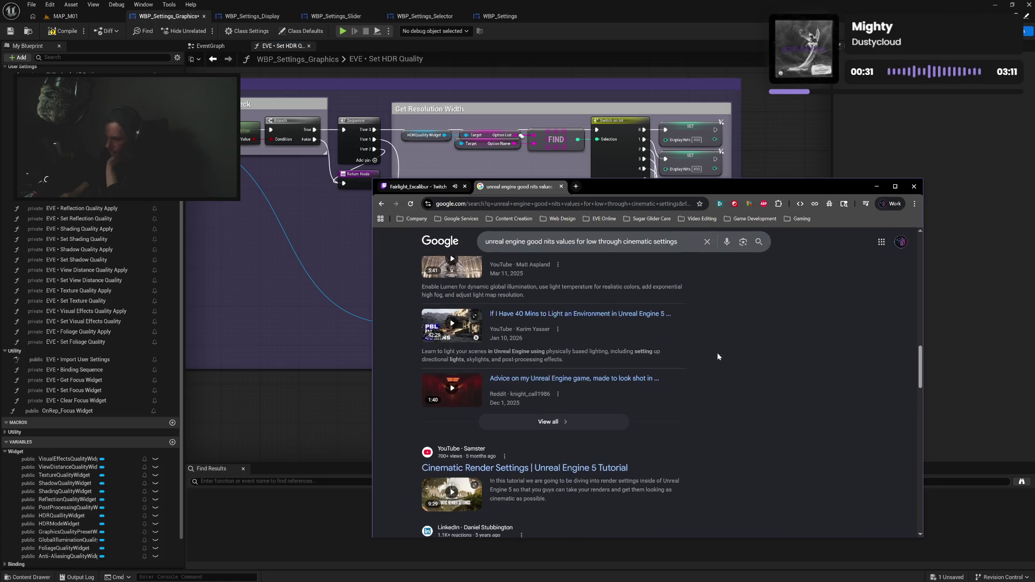
scroll(718, 356, down, 4)
scroll(705, 353, up, 1)
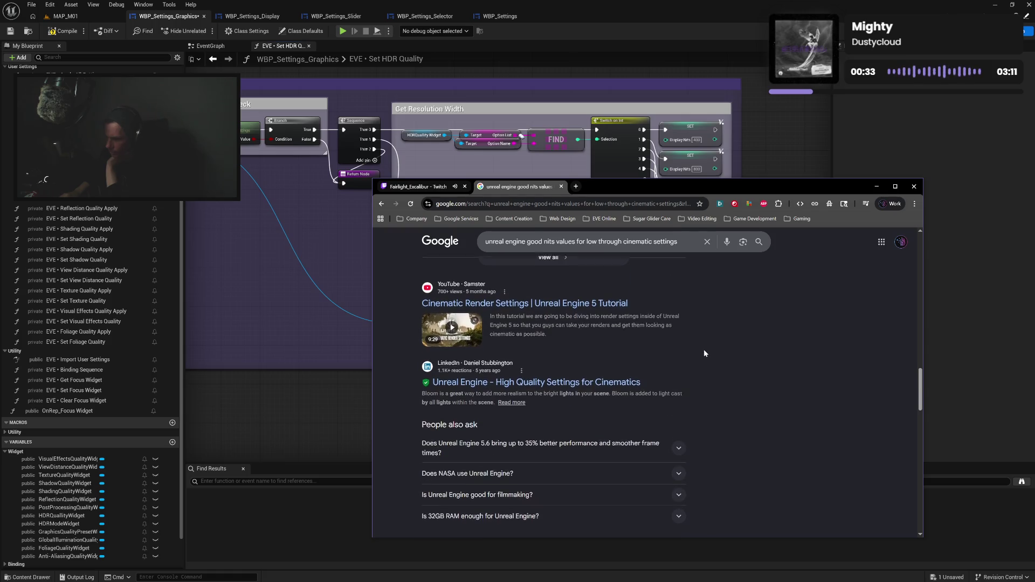
scroll(705, 353, down, 1)
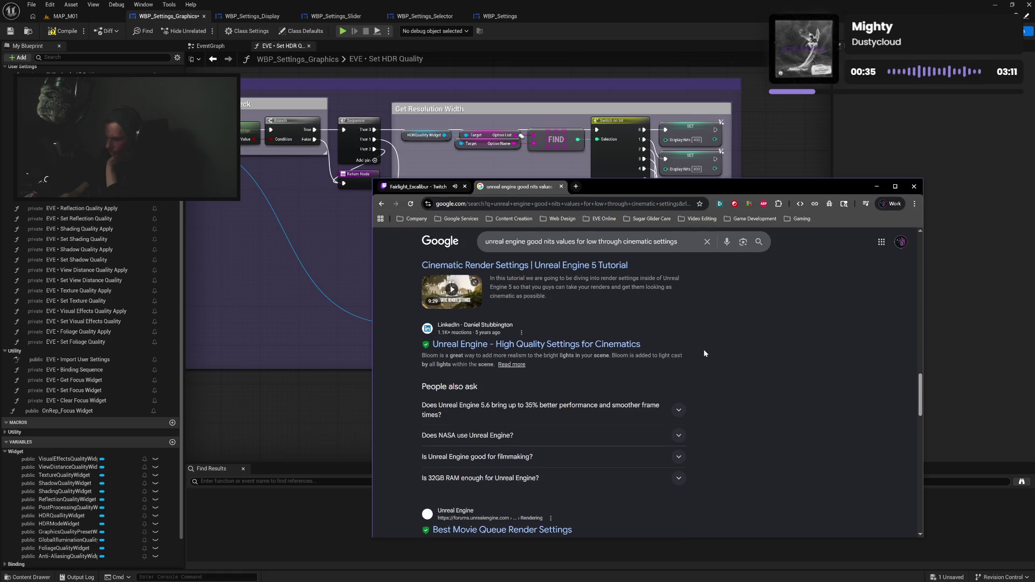
scroll(705, 354, down, 2)
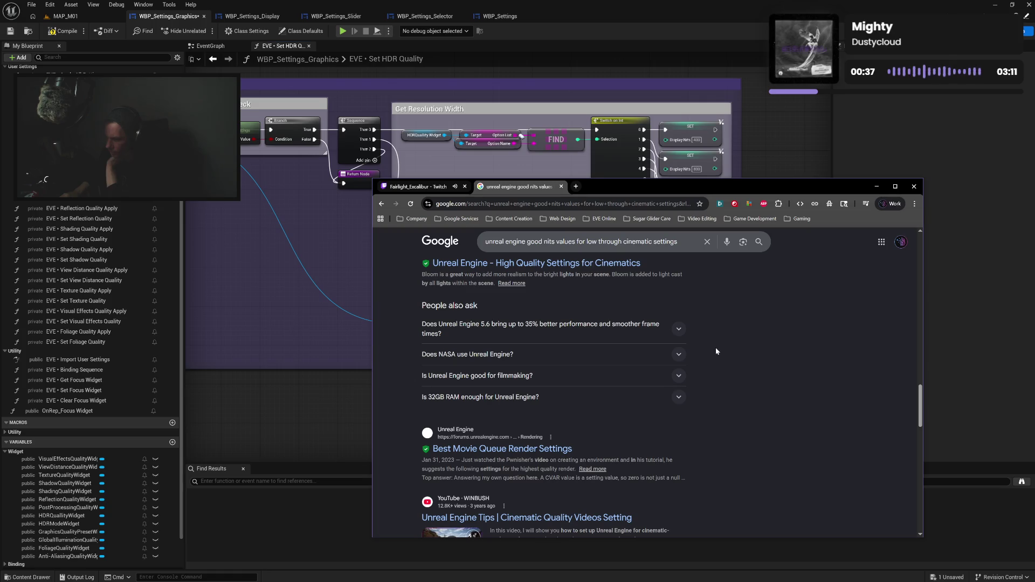
click(679, 356)
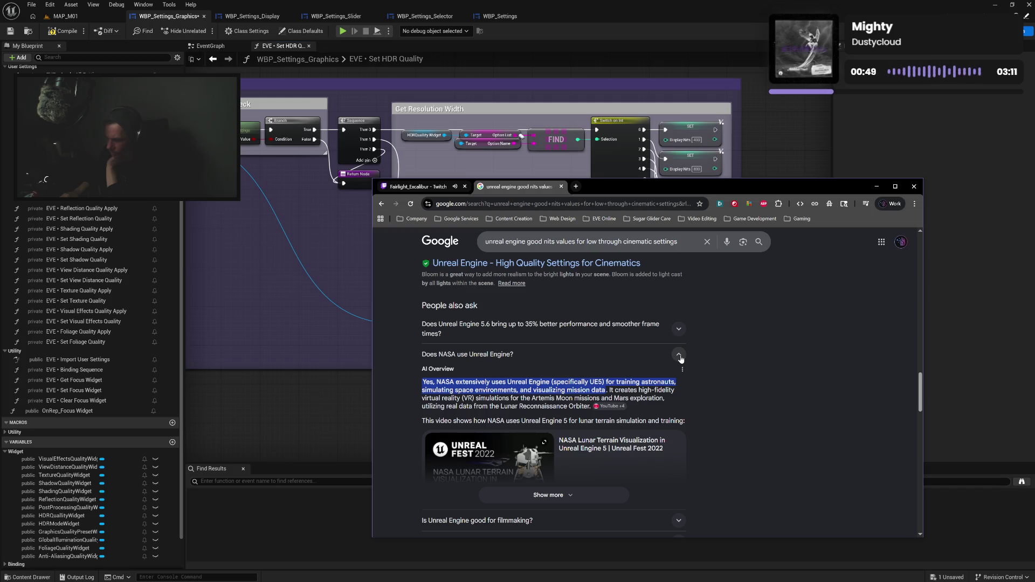
click(679, 356)
scroll(706, 359, down, 3)
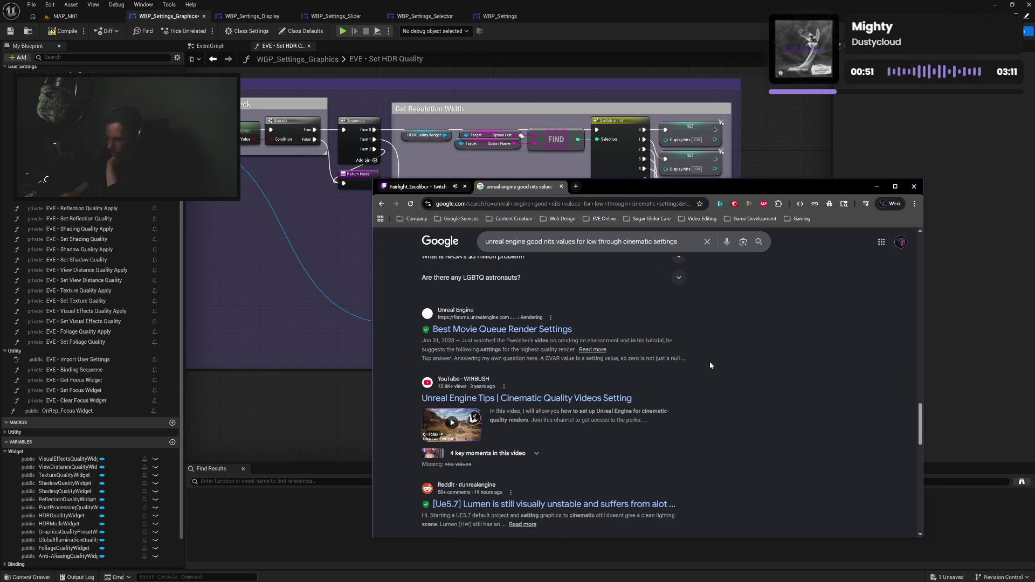
scroll(710, 366, down, 3)
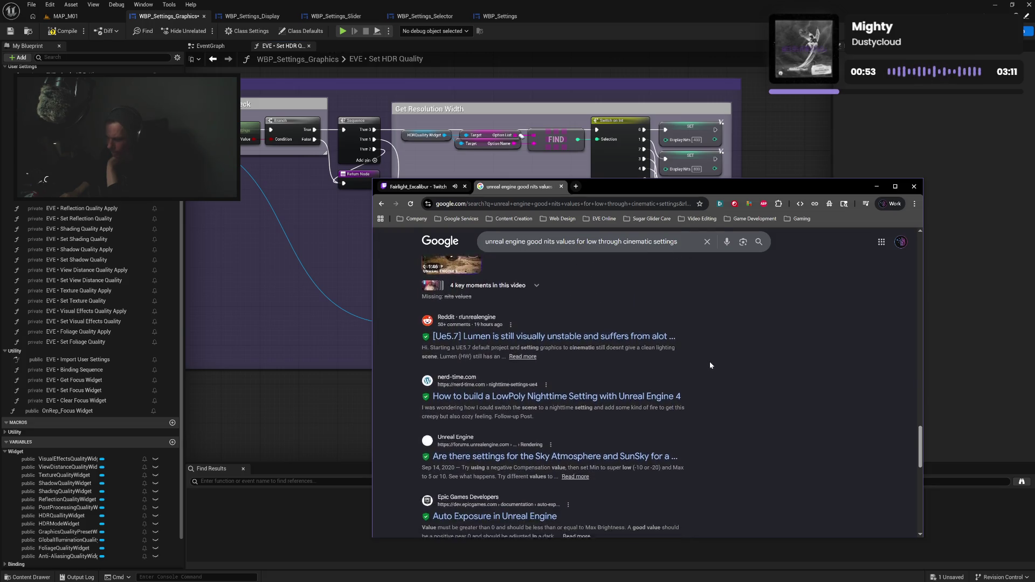
scroll(710, 366, down, 1)
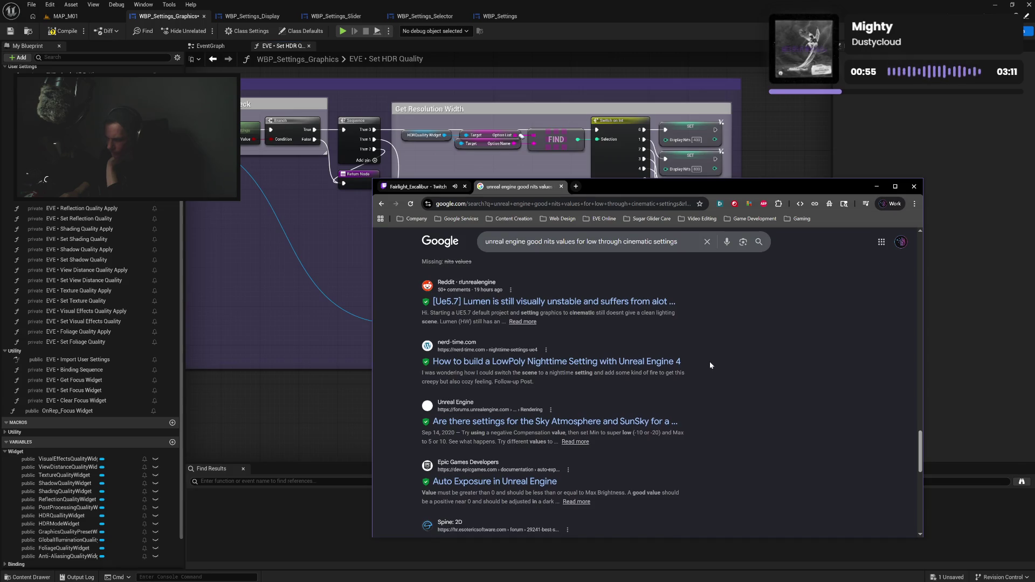
scroll(710, 366, down, 2)
scroll(711, 366, down, 1)
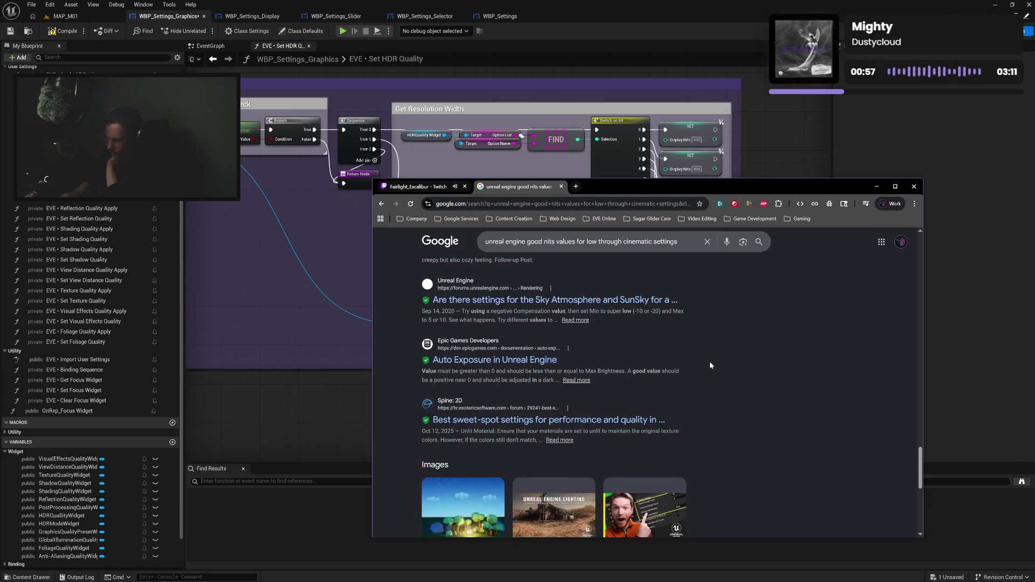
scroll(711, 366, down, 2)
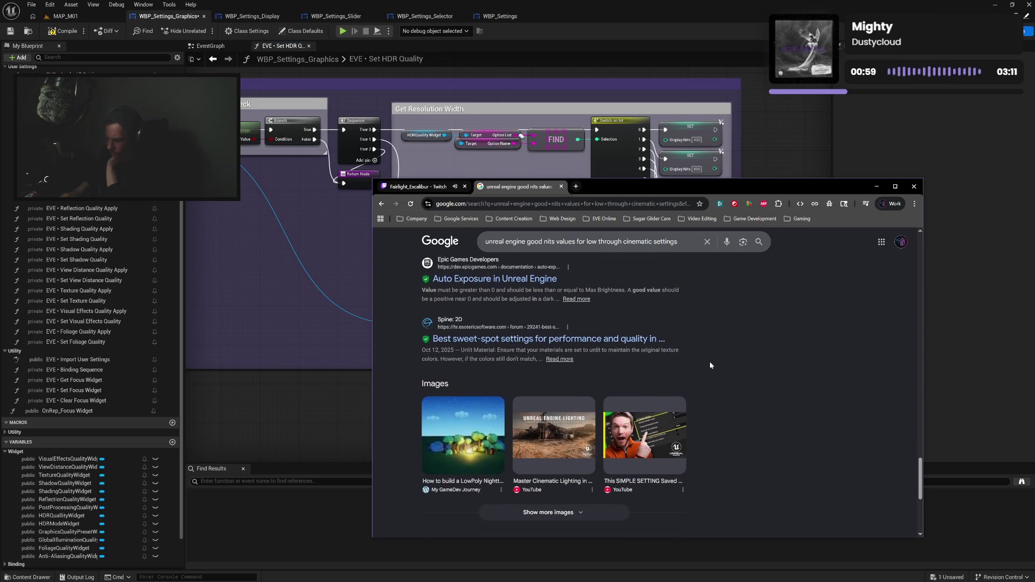
scroll(711, 366, down, 5)
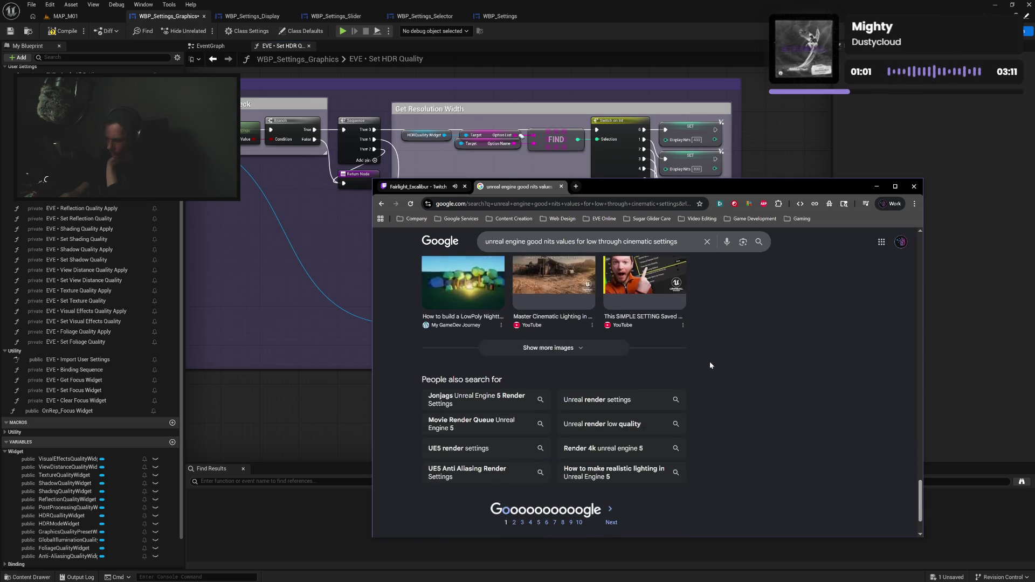
scroll(710, 365, up, 6)
scroll(710, 366, up, 15)
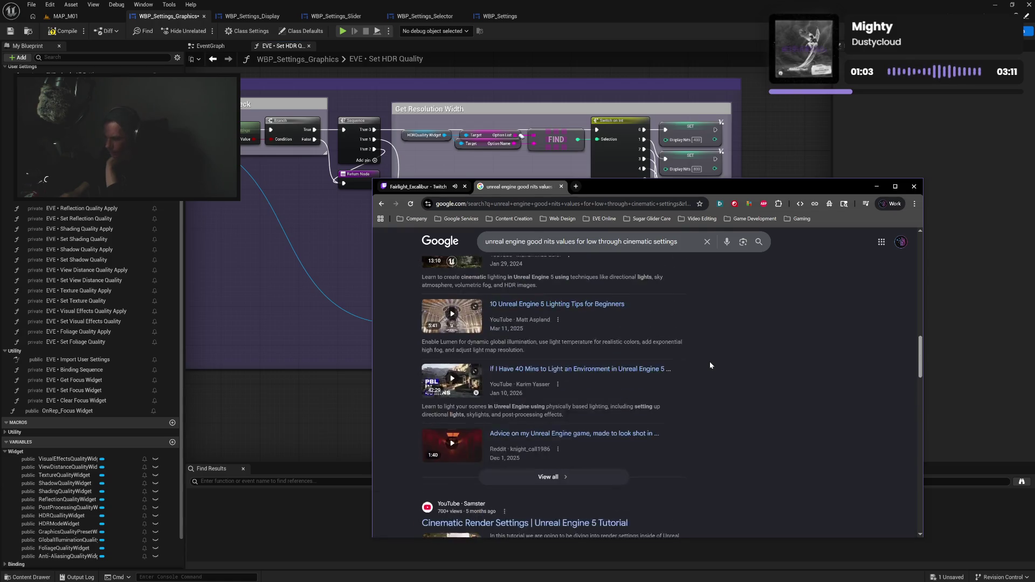
scroll(685, 359, up, 10)
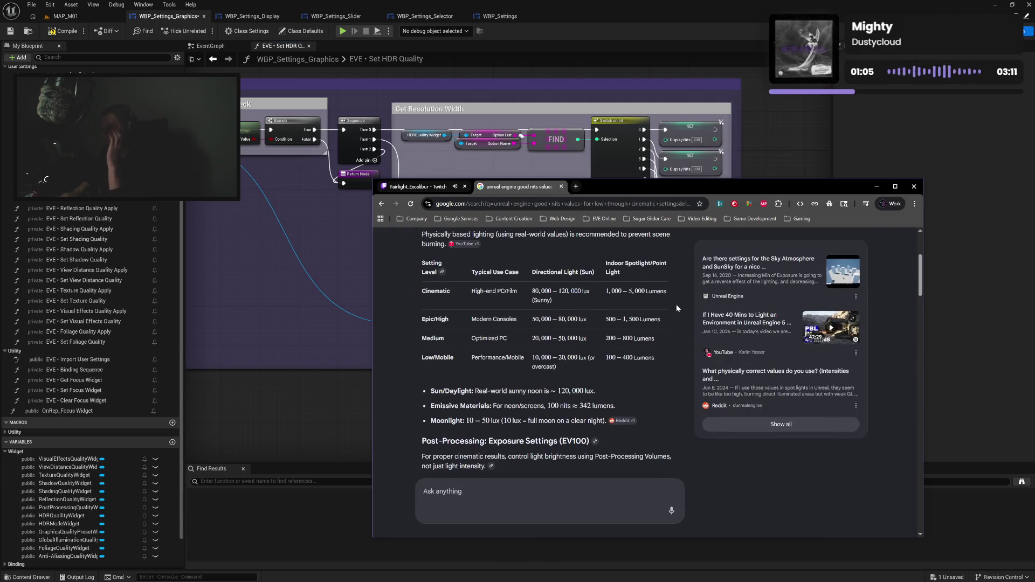
Drop 'good' from the search query, make 'values' singular, and rerun the search.
double_click(539, 248)
key(BackSpace)
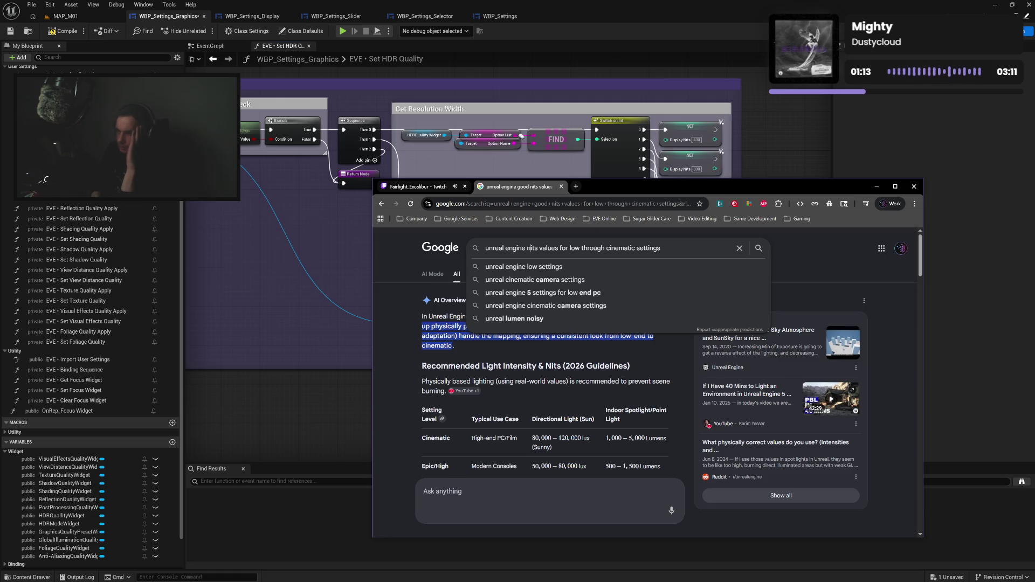
key(BackSpace)
key(Return)
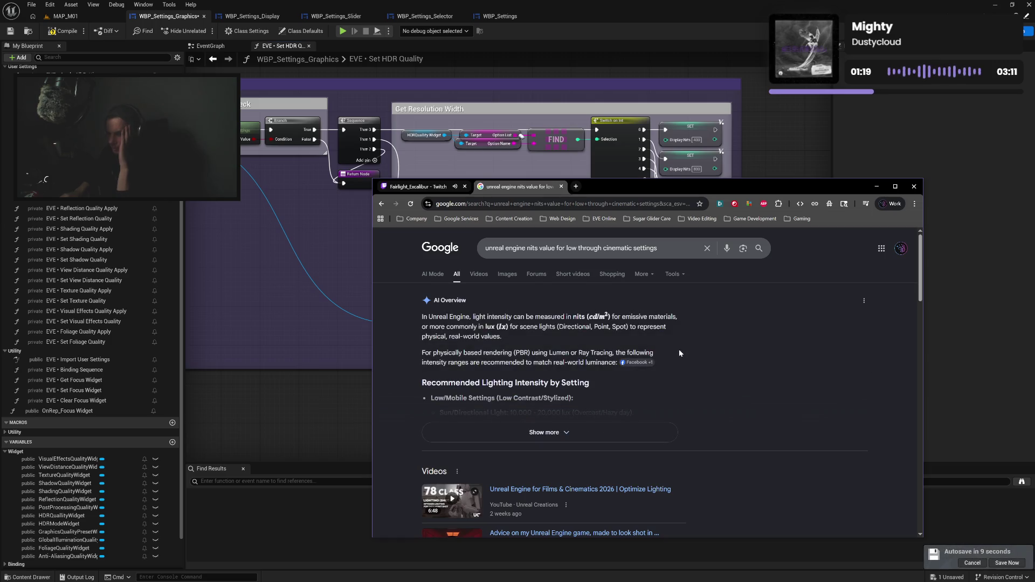
Read the new AI Overview's sun lux and emissive nits ranges for Low/Mobile, Epic/High and Cinematic.
scroll(656, 382, down, 3)
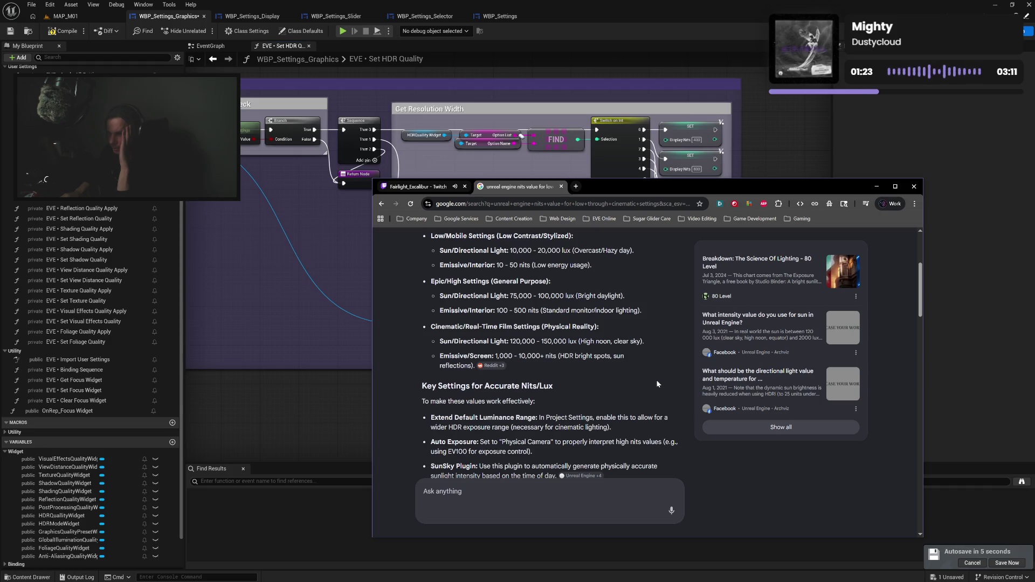
scroll(657, 384, down, 3)
scroll(657, 384, up, 5)
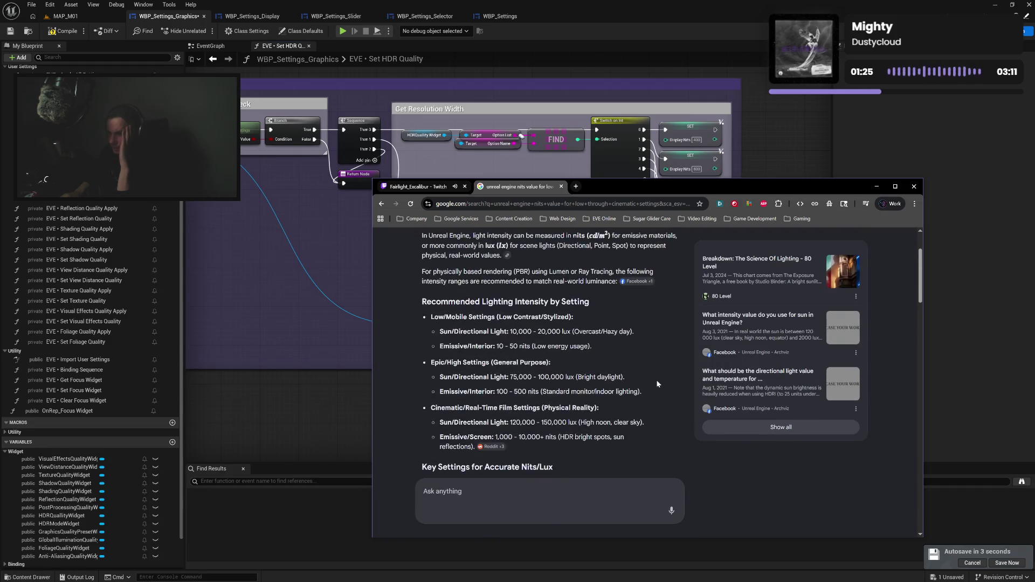
scroll(657, 384, up, 2)
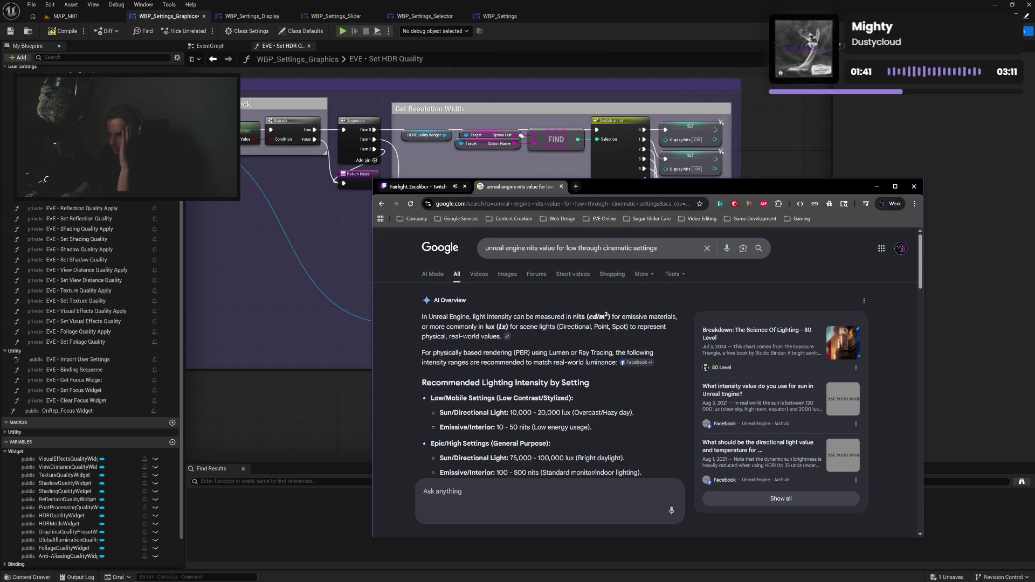
scroll(604, 346, down, 2)
scroll(630, 345, down, 1)
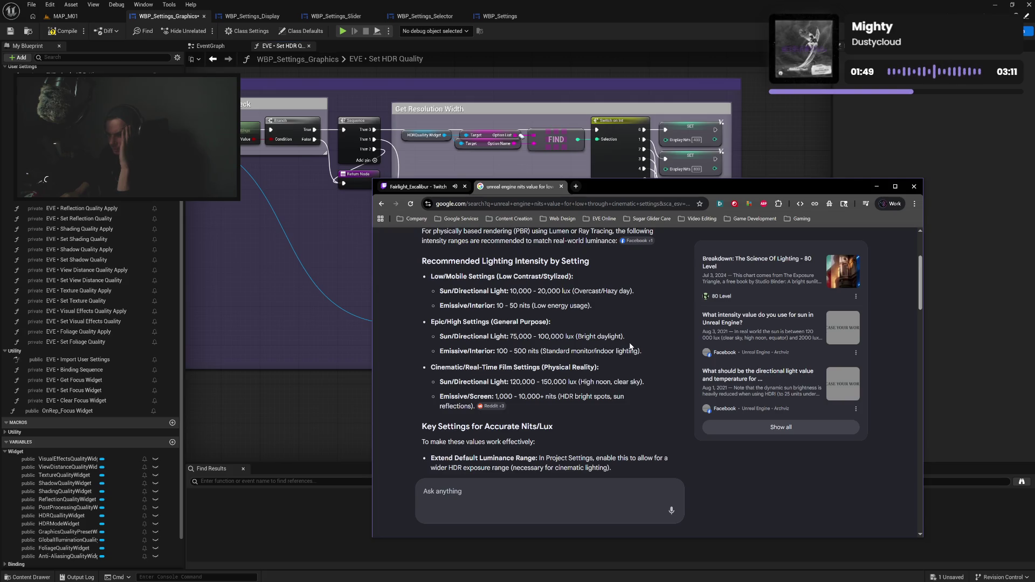
scroll(630, 347, down, 1)
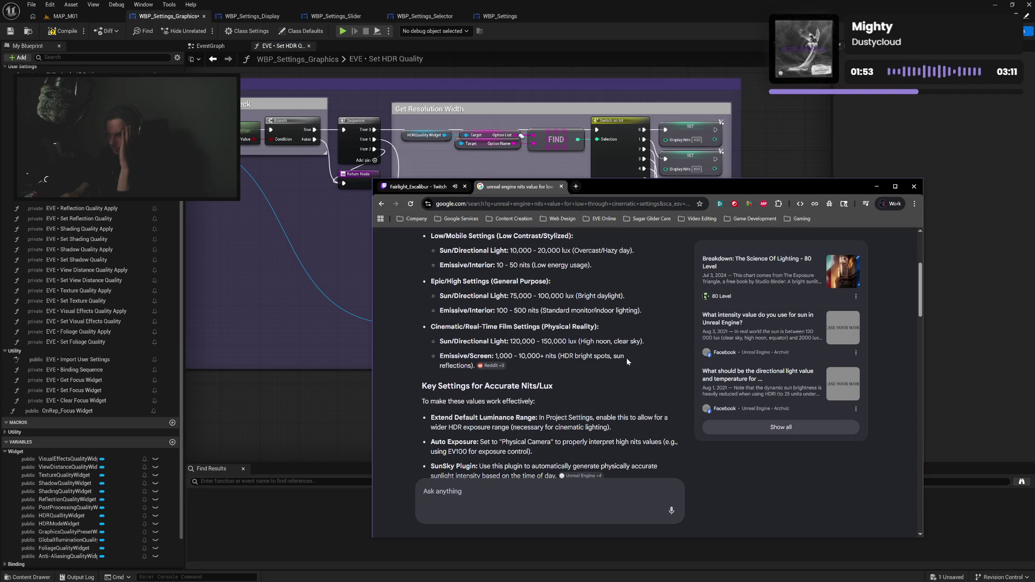
scroll(627, 361, up, 1)
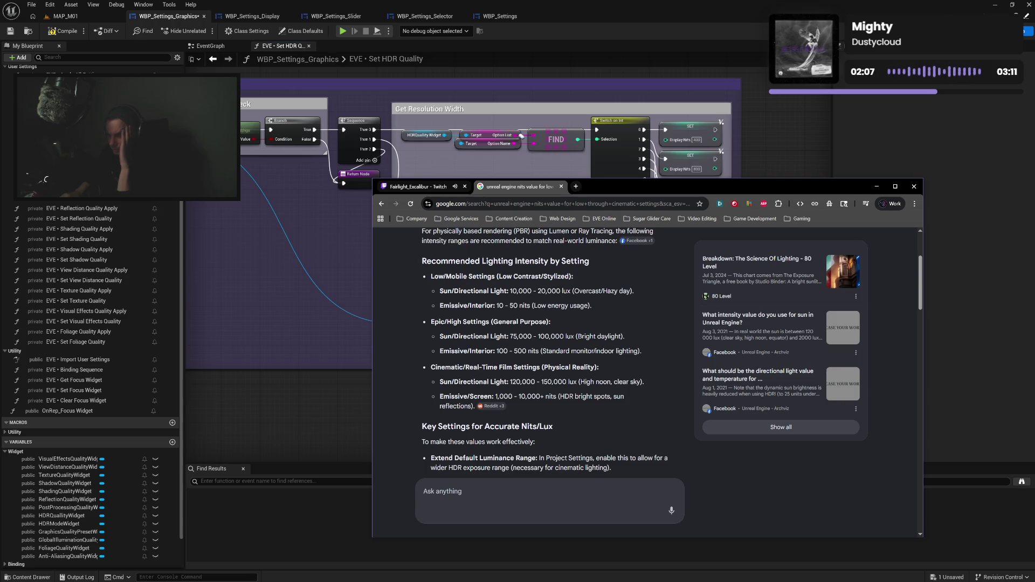
scroll(539, 350, down, 1)
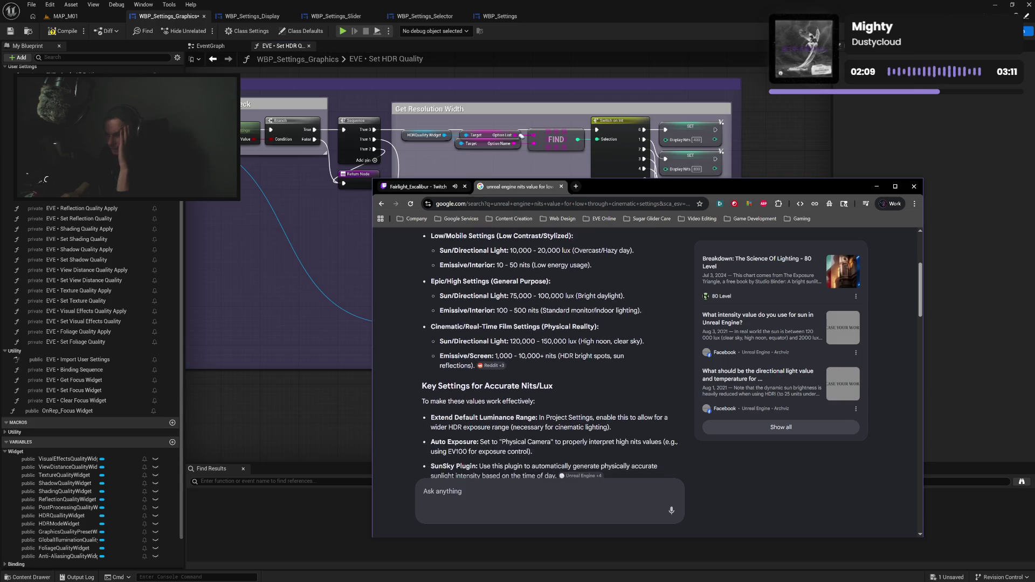
scroll(539, 351, up, 1)
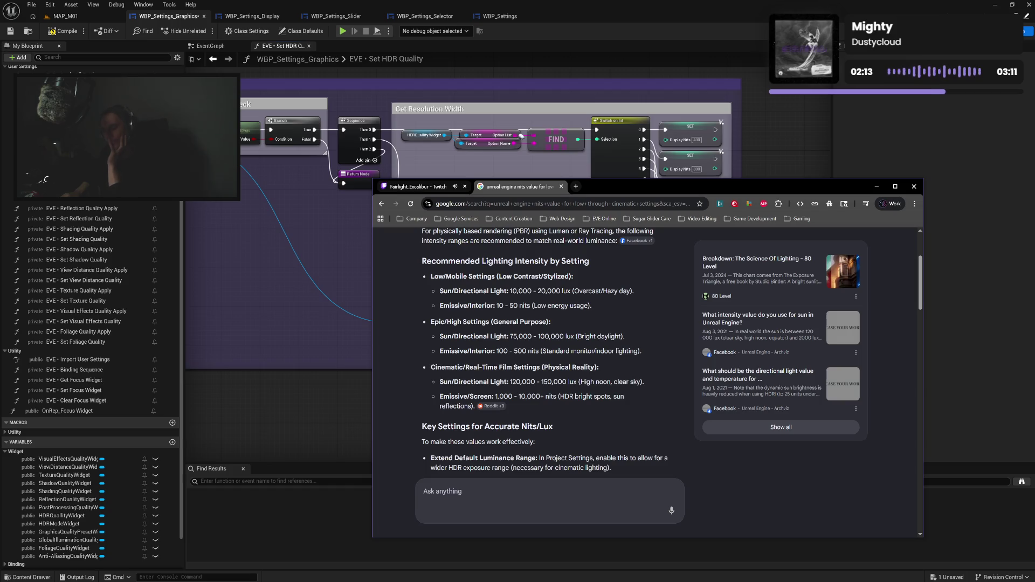
scroll(540, 351, up, 1)
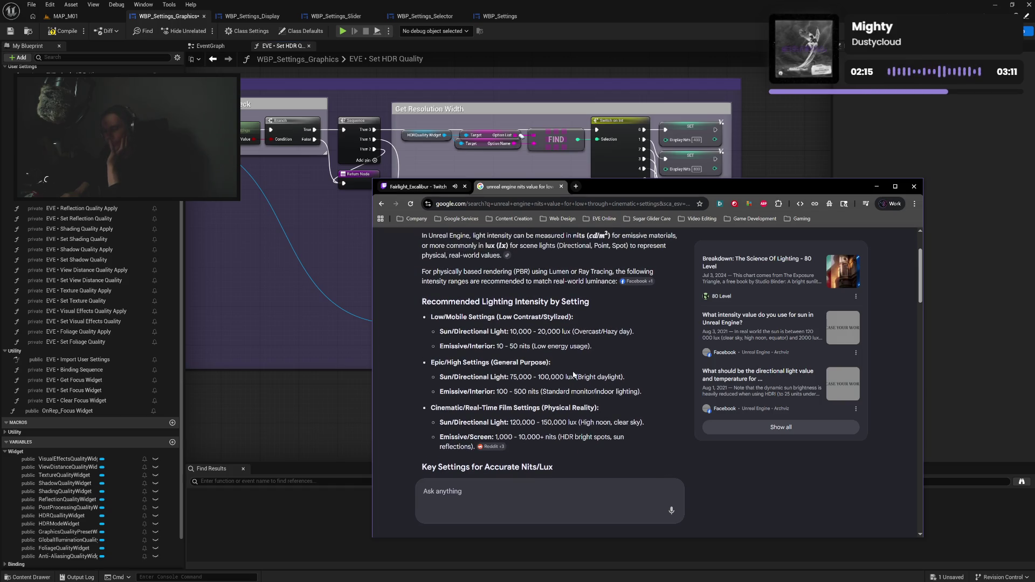
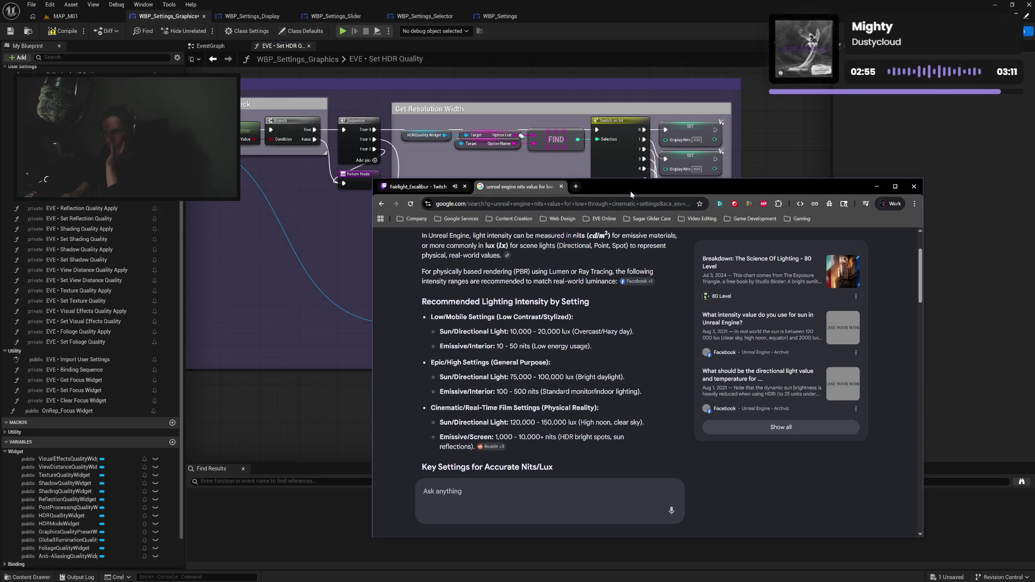
Move the Chrome light-intensity results aside and switch back to the Unreal blueprint editor.
mouse_move(630, 190)
mouse_down()
mouse_move(653, 180)
mouse_move(656, 190)
mouse_up()
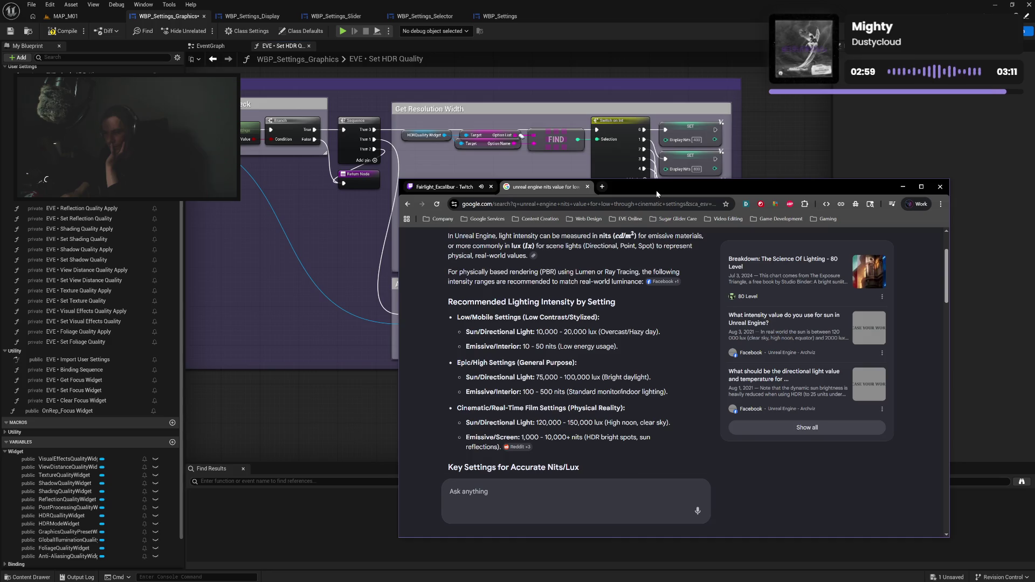
key(alt+Tab)
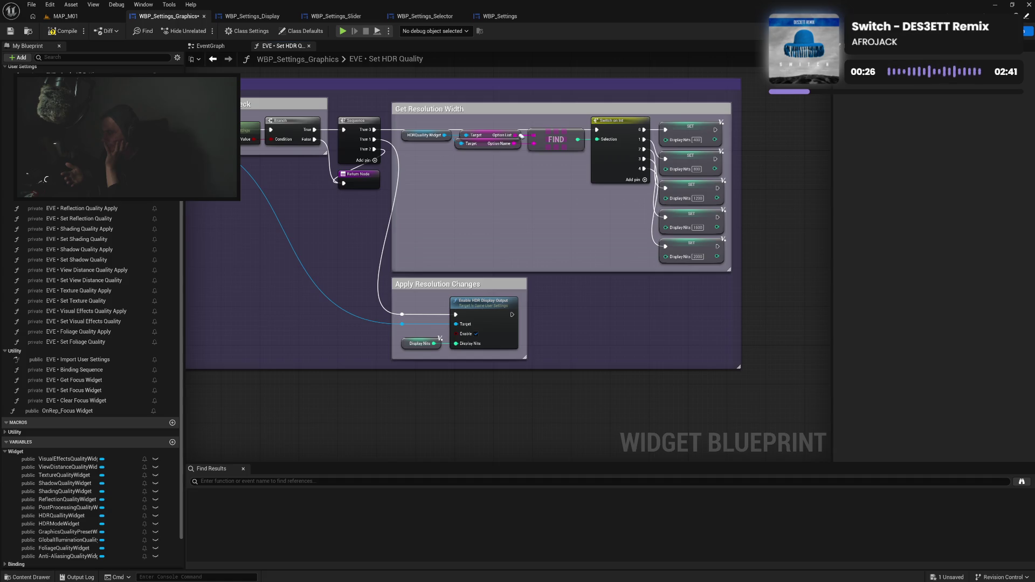
Set the first Set HDR Quality preset's Display Nits to 50.
click(697, 140)
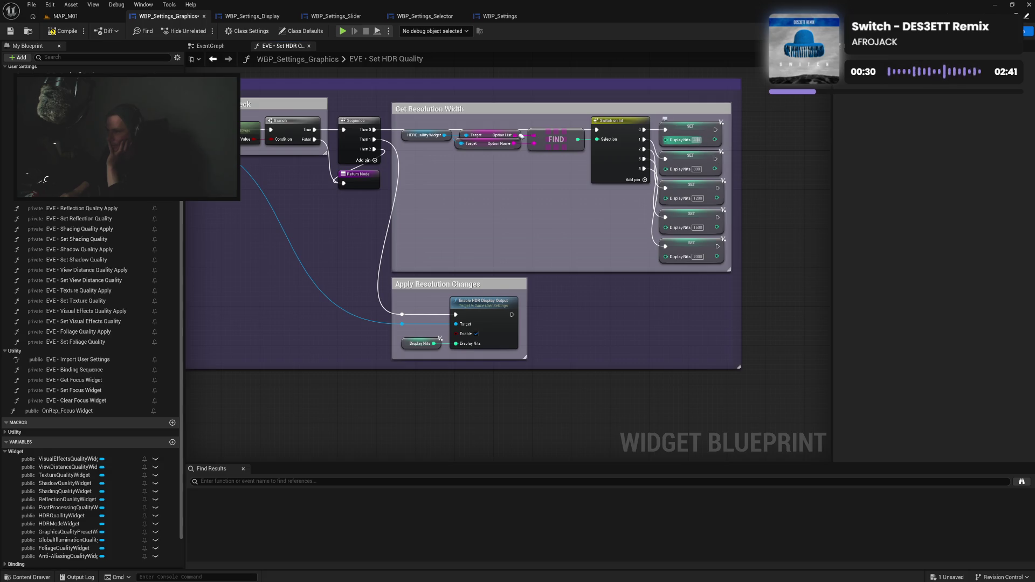
text(100)
key(Return)
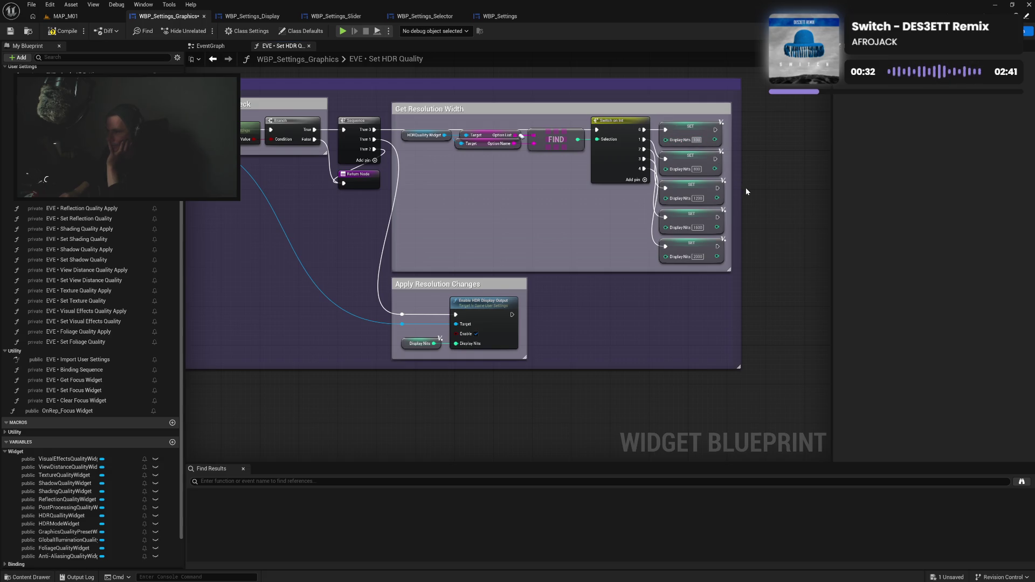
click(697, 169)
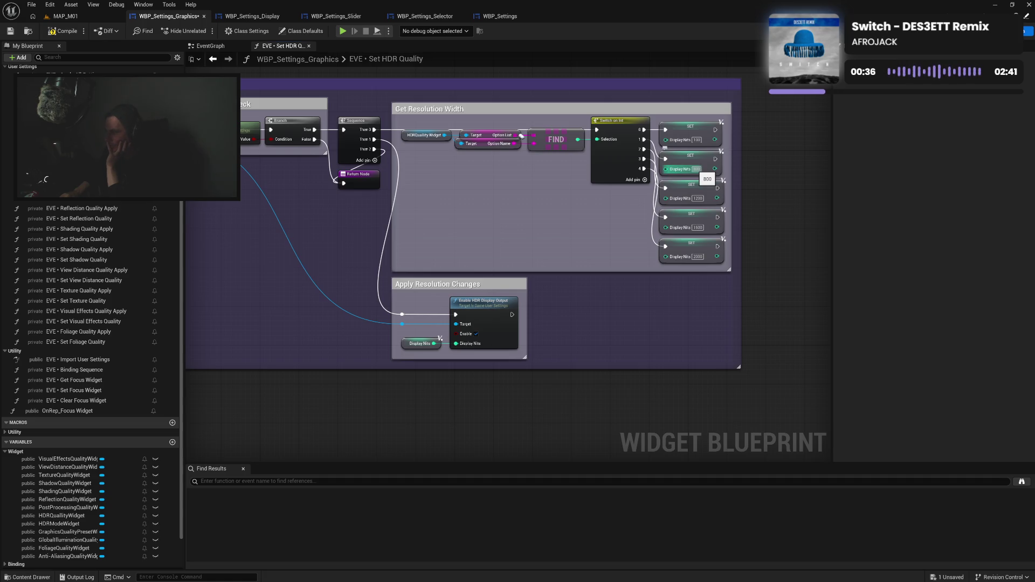
click(696, 140)
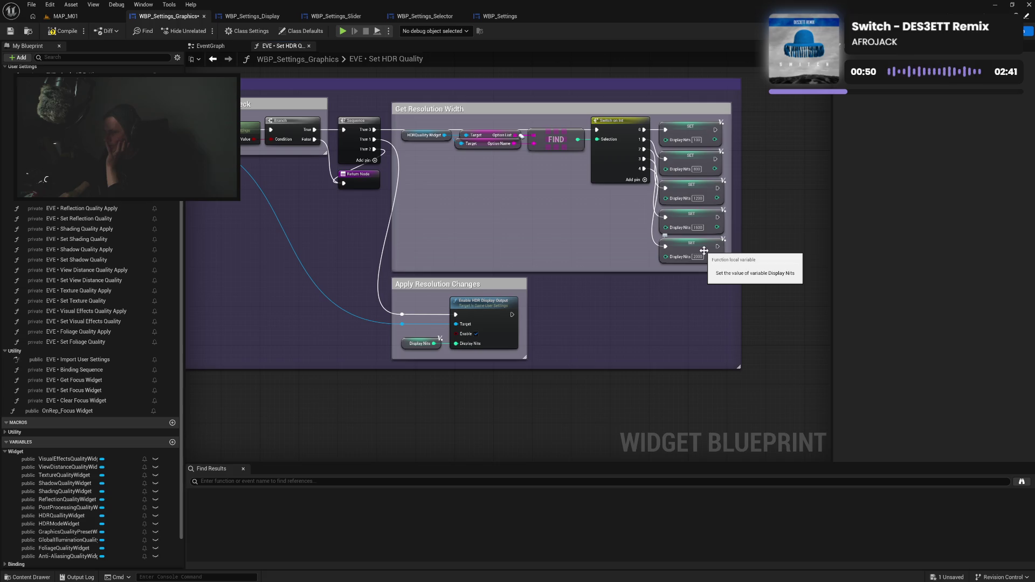
click(696, 140)
text(50)
click(693, 169)
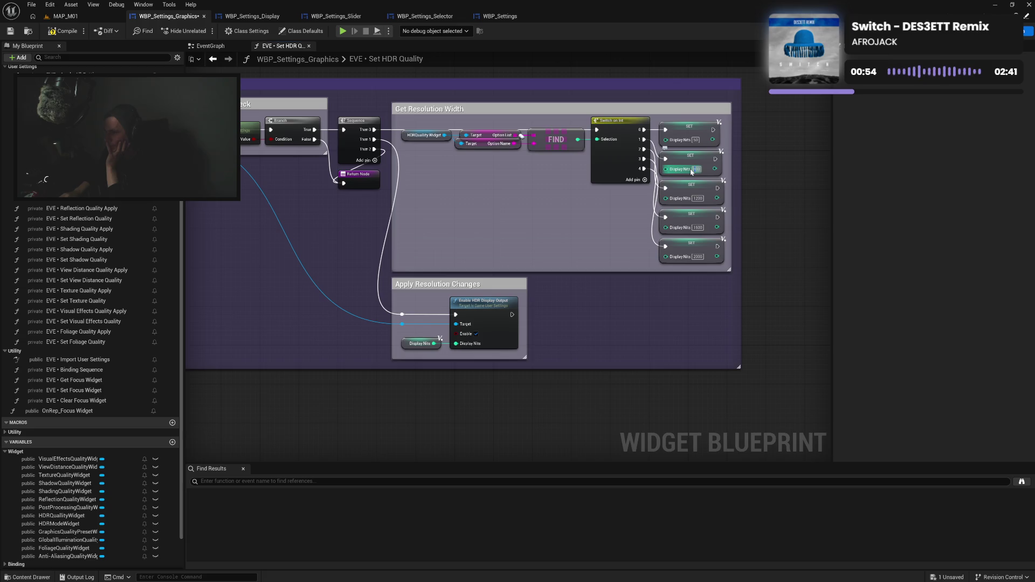
Set the third and fourth presets' Display Nits to 500 and 1000.
click(696, 198)
text(500)
click(695, 228)
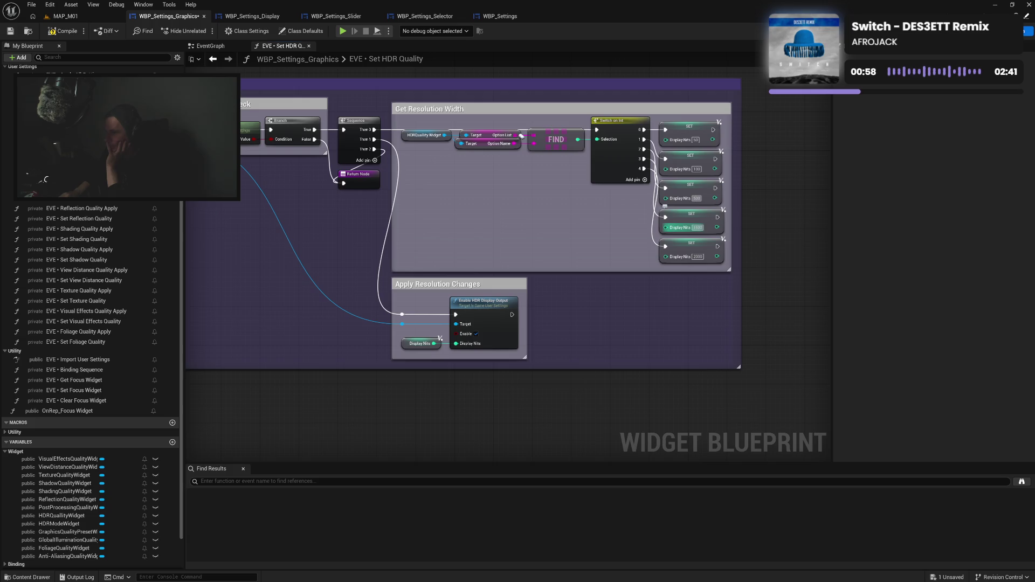
text(1000)
key(Return)
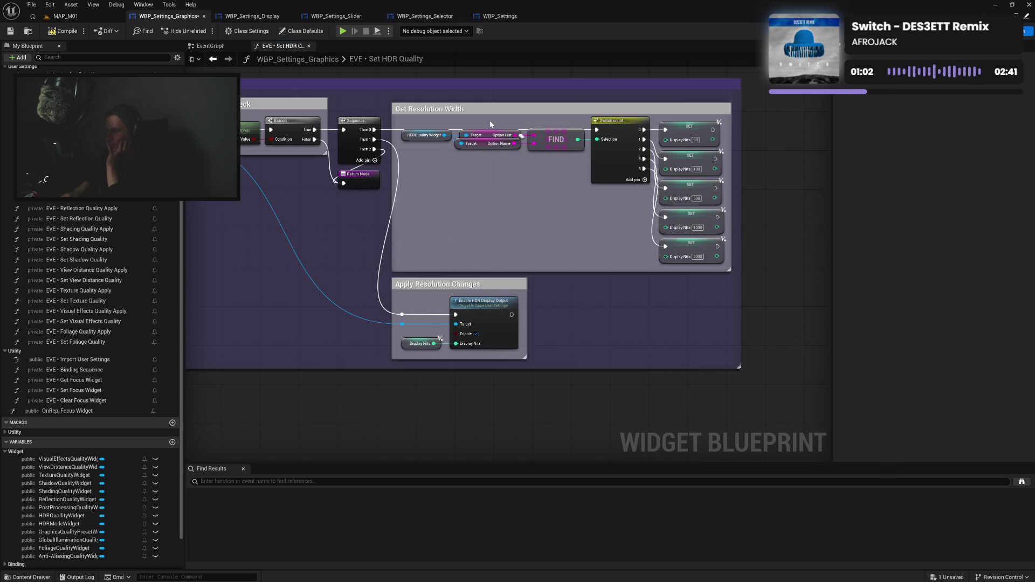
Compile the blueprint and pan to the HDR Enabled Check.
click(59, 31)
mouse_move(353, 95)
mouse_down()
mouse_move(474, 111)
mouse_move(458, 103)
mouse_up()
scroll(92, 323, up, 3)
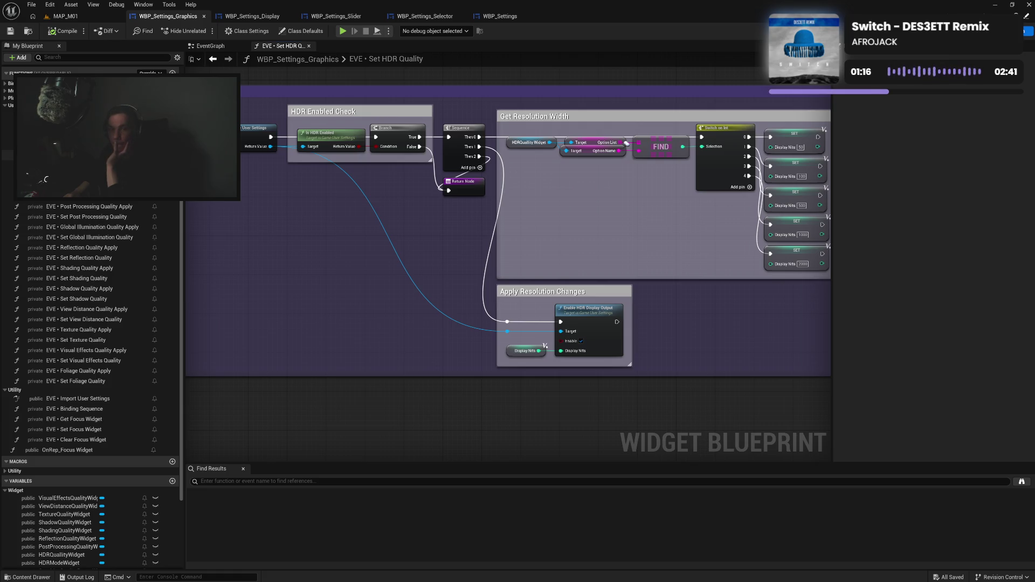
In Set HDR Mode, add a fifth Switch on Int case and set the first default nits to 50.
double_click(81, 155)
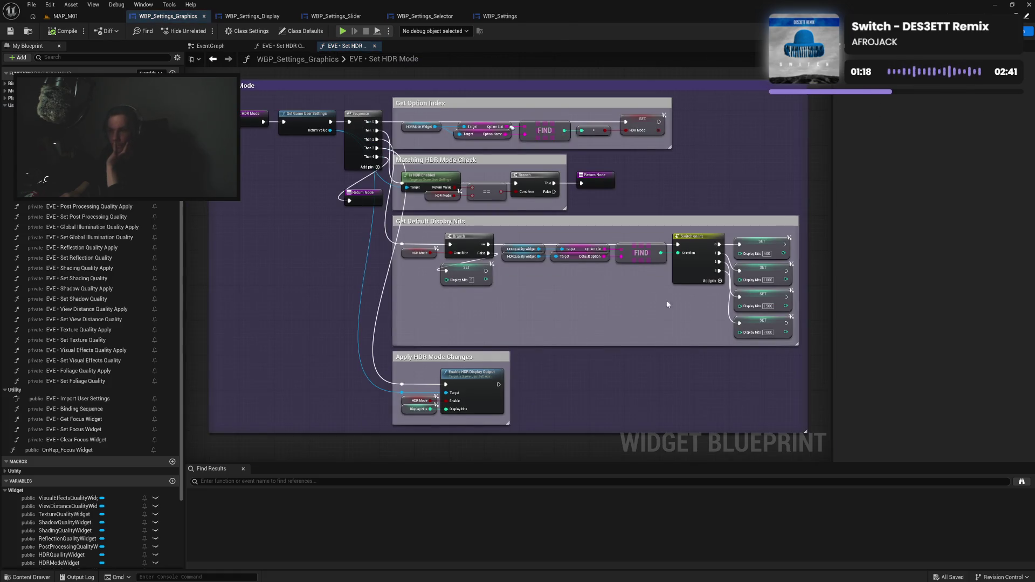
click(556, 274)
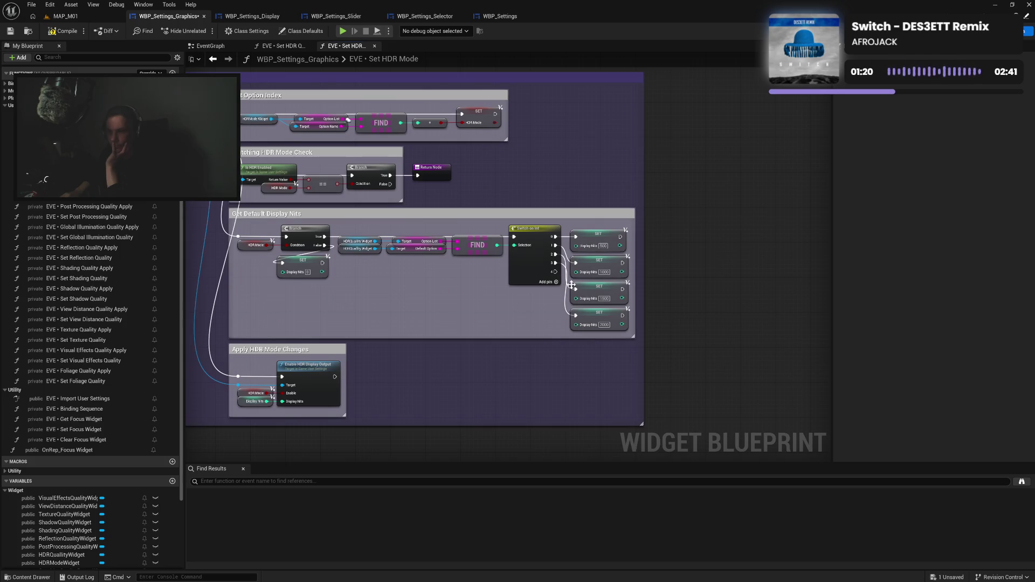
click(603, 246)
text(50)
click(604, 273)
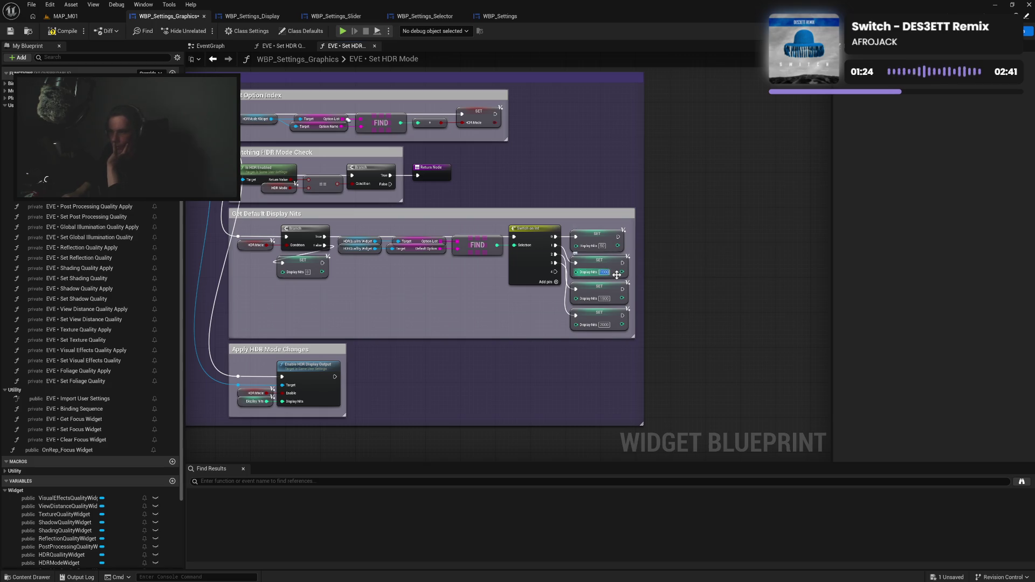
text(10000)
key(Return)
Set the second, third and fourth default Display Nits to 100, 500 and 1000.
click(605, 273)
text(100)
click(604, 298)
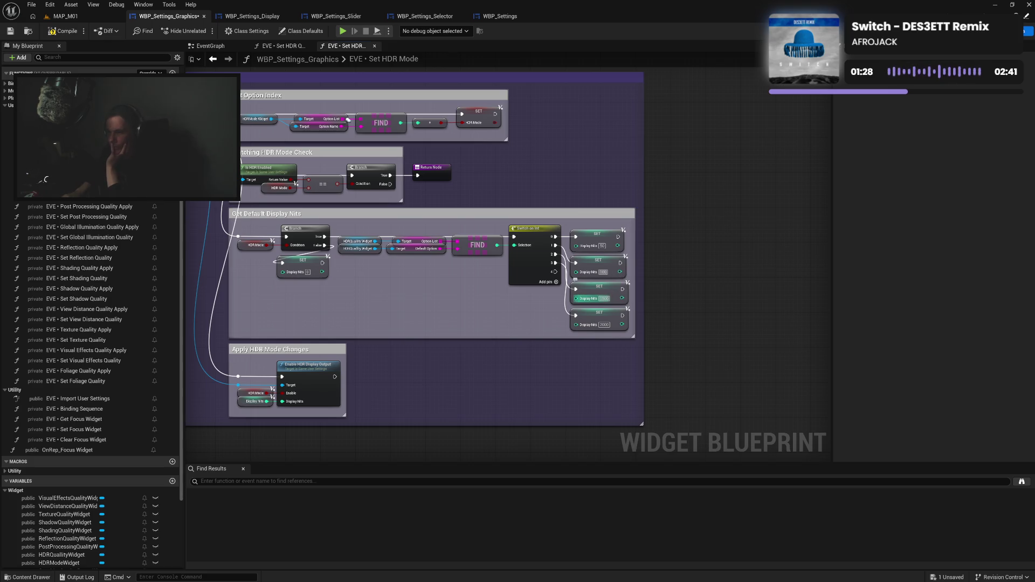
text(500)
key(Return)
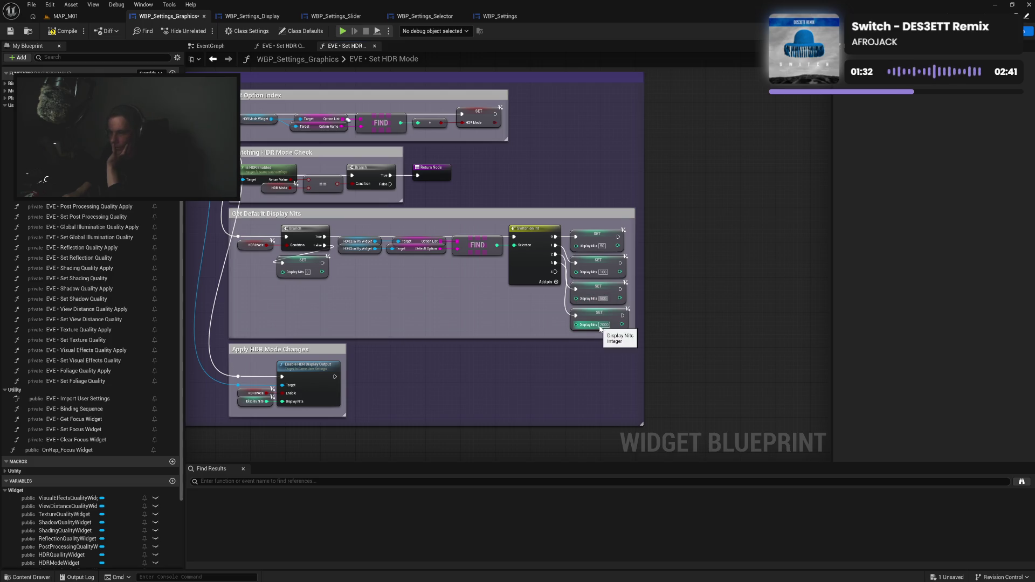
click(603, 324)
text(1000)
click(593, 319)
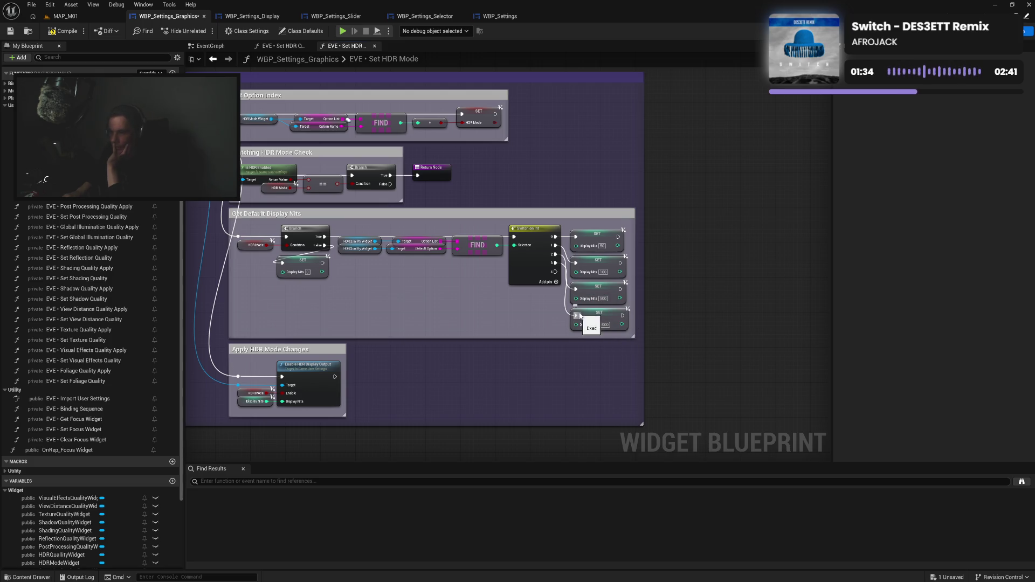
Duplicate a nits SET node, wire switch case 4 to it, and give it 2000 nits.
key(ctrl+c)
key(ctrl+v)
drag(618, 354, 593, 340)
mouse_move(555, 272)
mouse_down()
mouse_move(575, 343)
mouse_move(541, 334)
mouse_up()
click(604, 351)
text(2000)
click(594, 380)
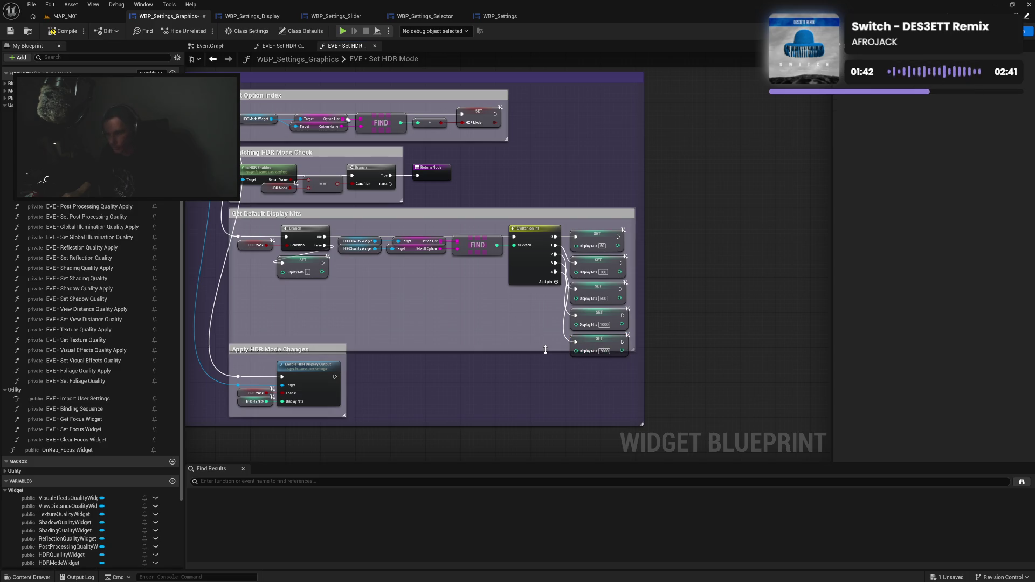
Resize and reposition the comment groups to fit the new setter node.
drag(311, 353, 305, 375)
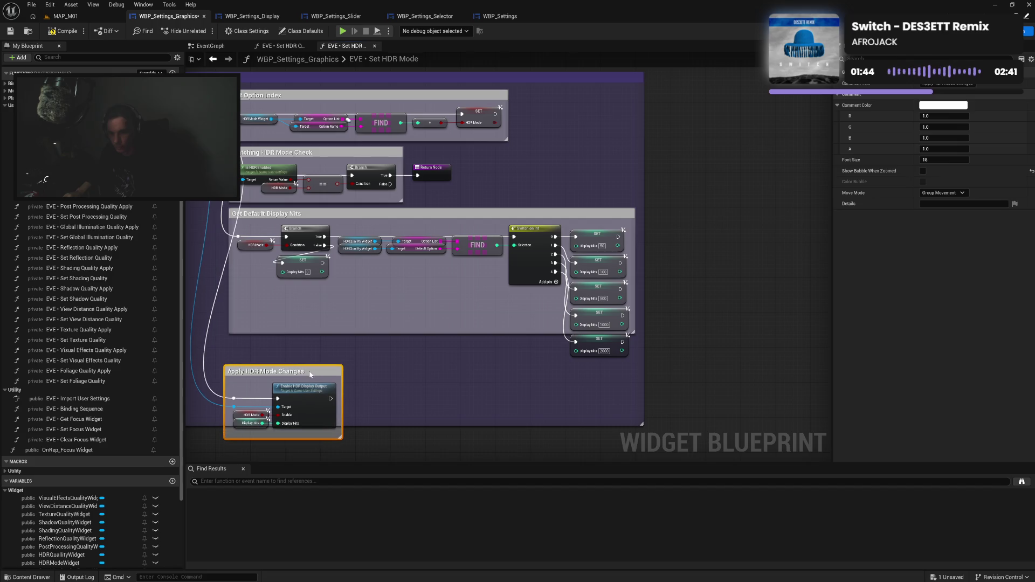
drag(411, 334, 412, 364)
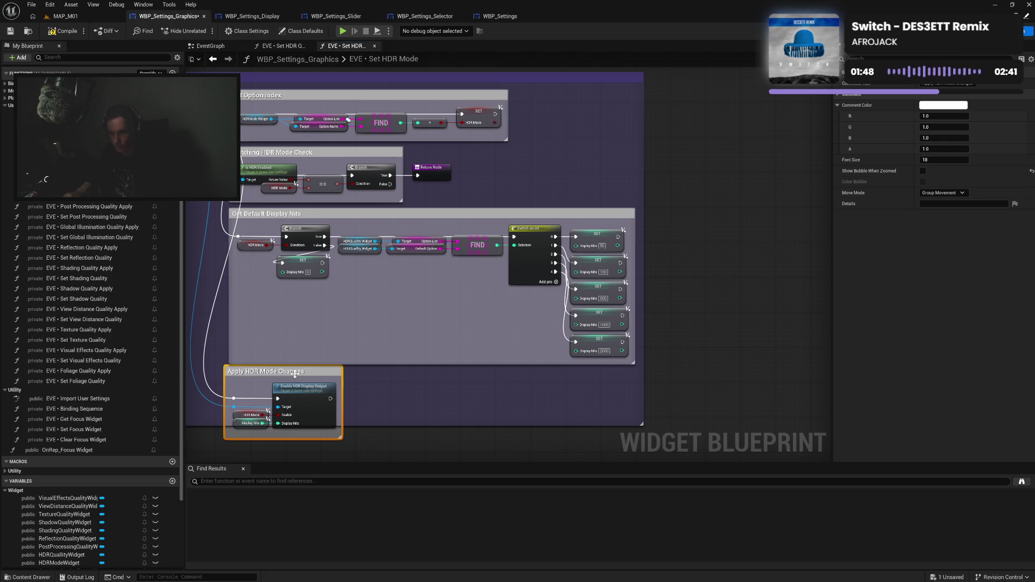
drag(295, 374, 299, 378)
drag(375, 426, 376, 453)
click(388, 407)
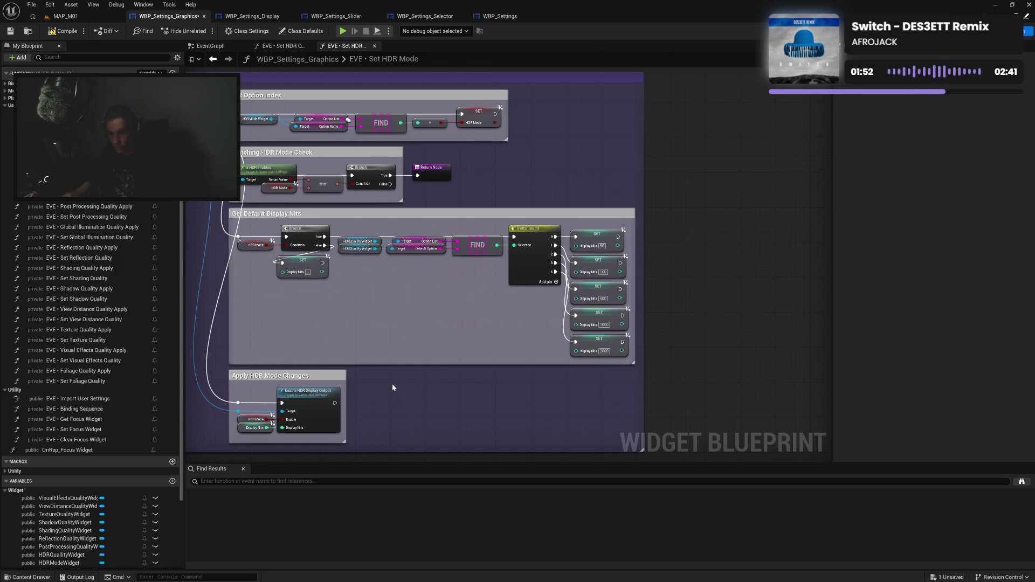
Compile the blueprint and return to the Set HDR Quality function.
click(64, 34)
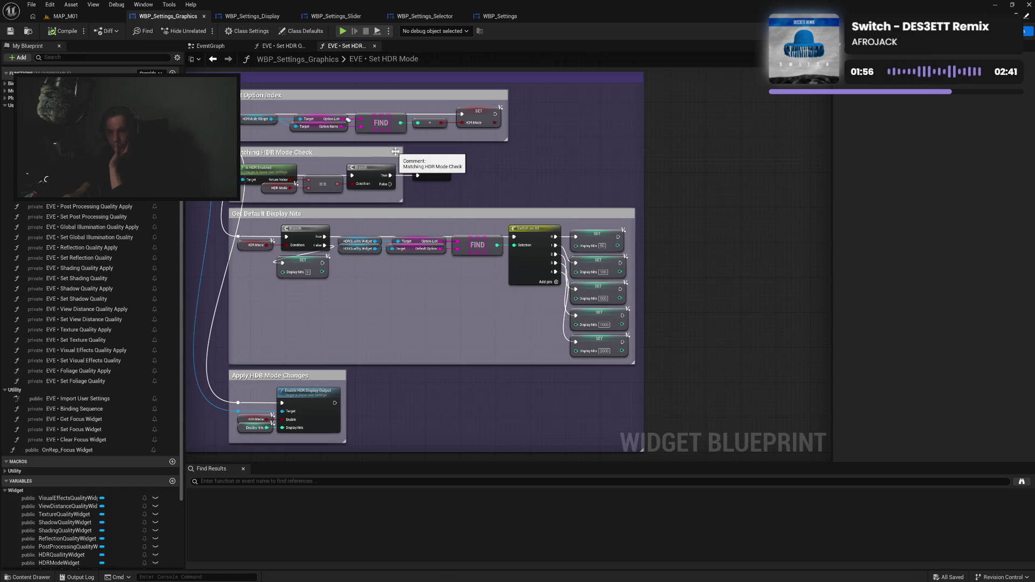
drag(428, 305, 480, 275)
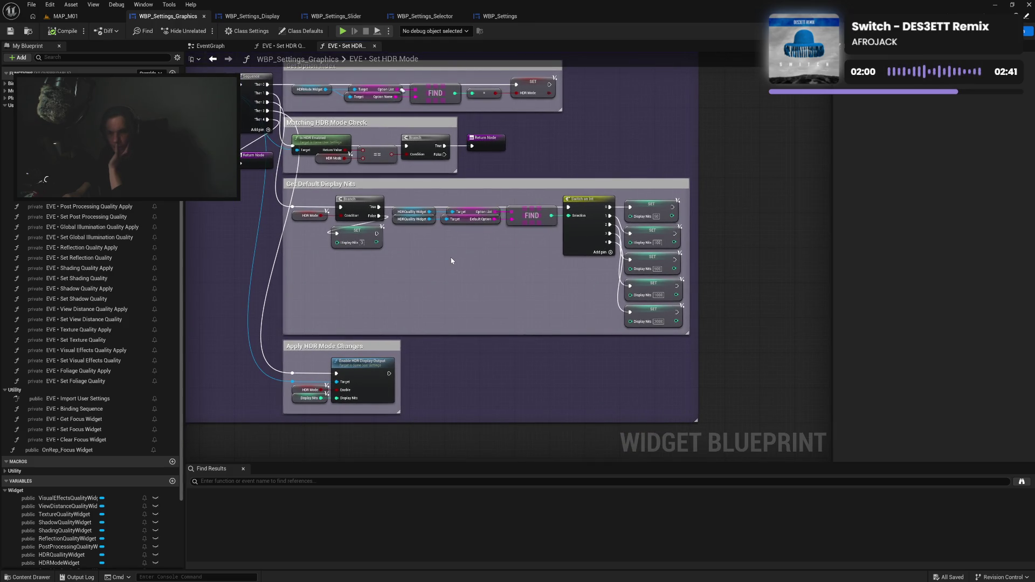
click(281, 46)
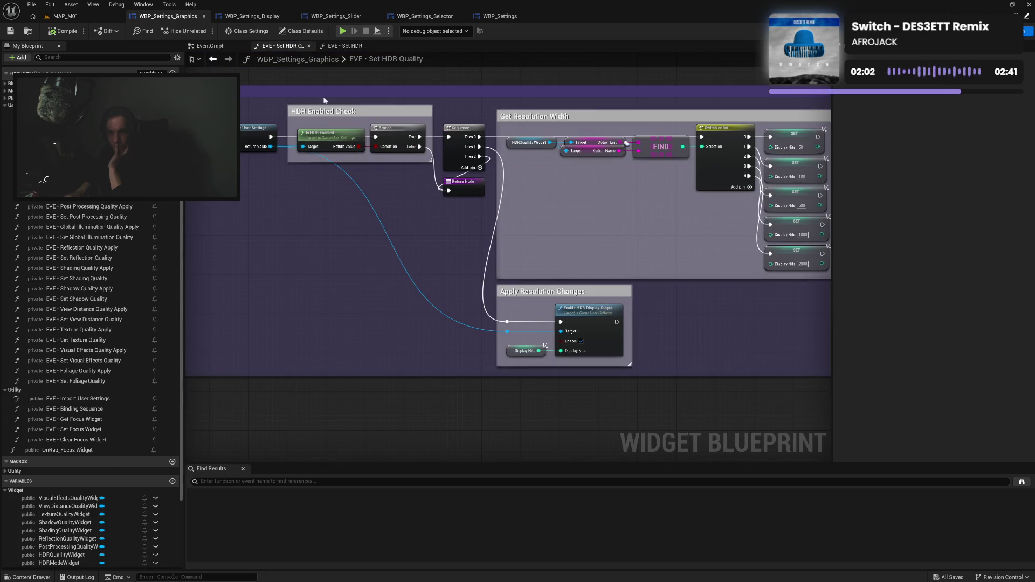
In Import User Settings, set the second HDR Quality In Range to 51–100.
mouse_move(439, 209)
mouse_down()
mouse_move(386, 223)
mouse_move(417, 199)
mouse_up()
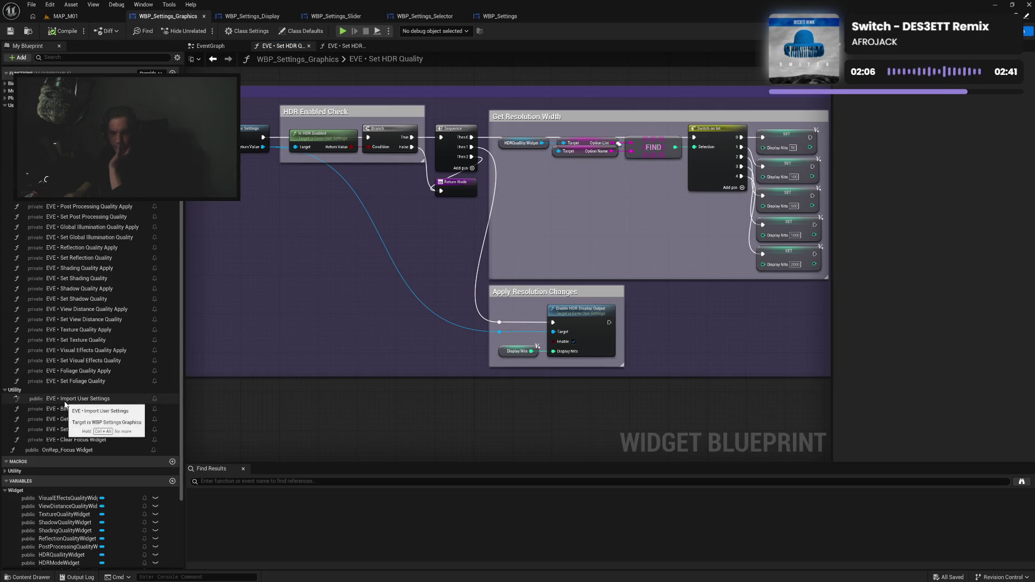
double_click(78, 399)
scroll(466, 238, up, 6)
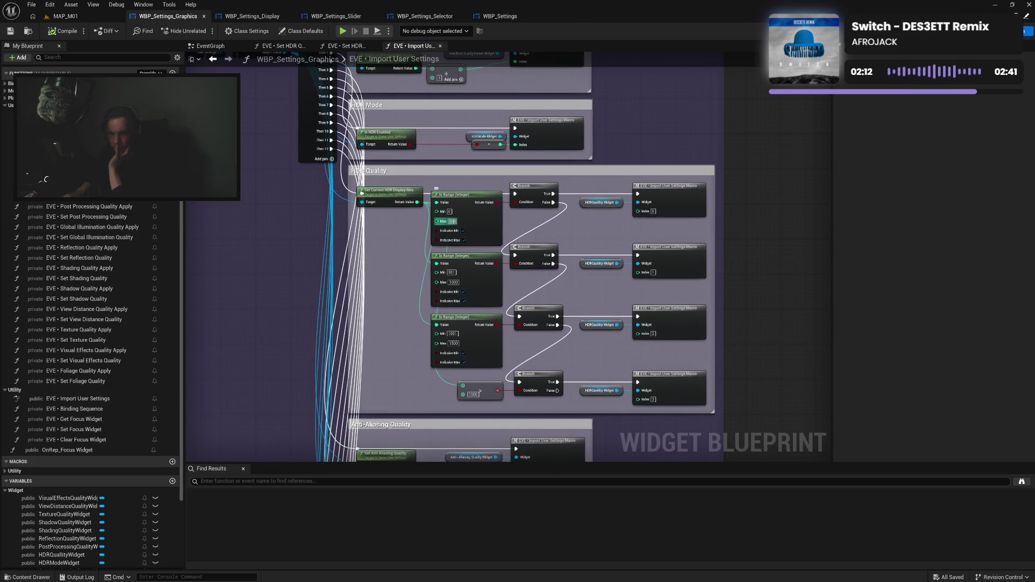
key(Return)
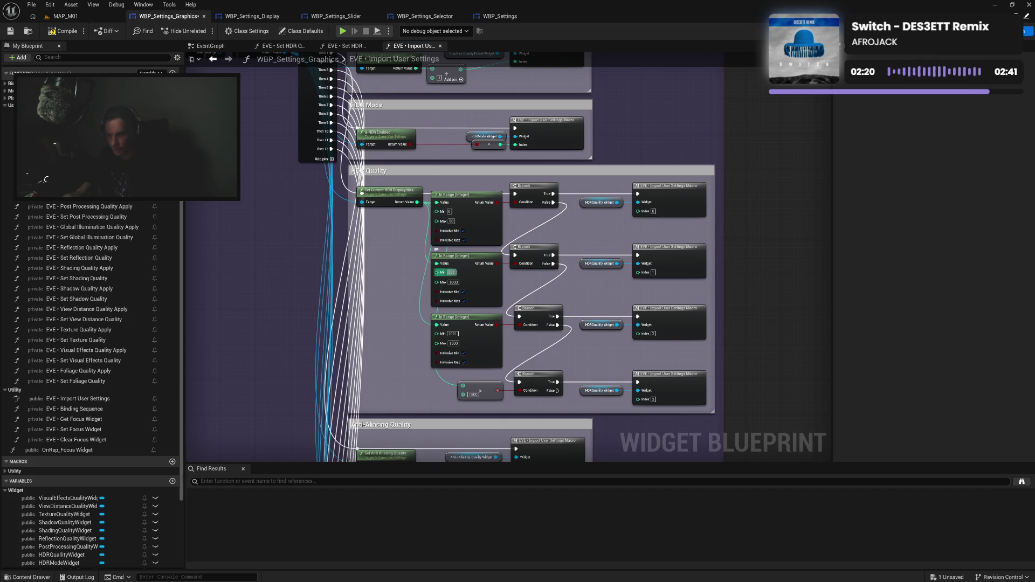
text(51)
key(Tab)
text(100)
key(Return)
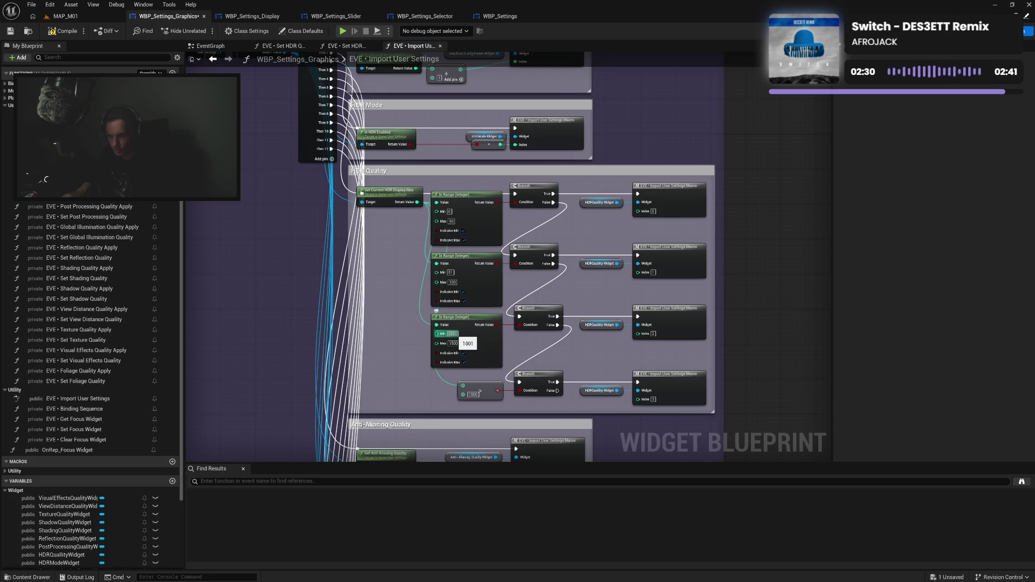
Set the third In Range node's Min to 101 and Max to 500.
click(452, 334)
text(101)
key(Return)
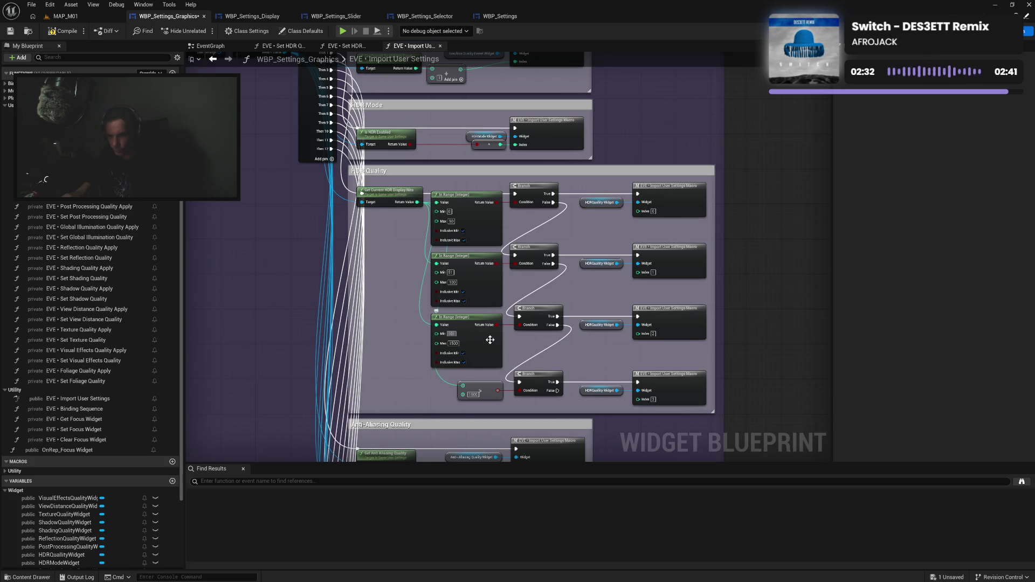
click(453, 343)
text(500)
key(Return)
drag(518, 352, 523, 293)
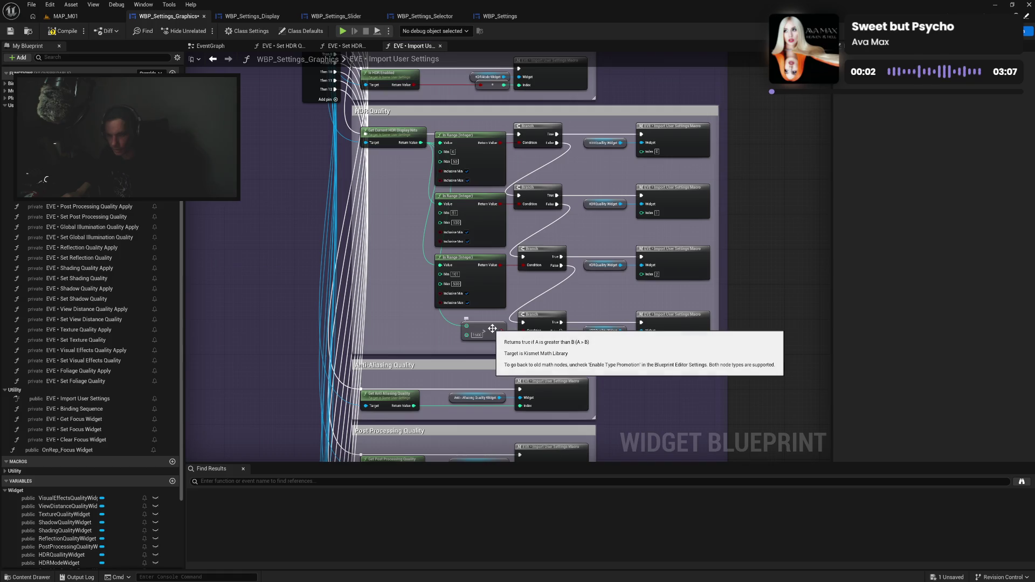
Duplicate the third range row and set the copy's In Range Max to 1000.
drag(490, 330, 408, 335)
mouse_move(424, 265)
mouse_down()
mouse_move(507, 280)
mouse_move(674, 281)
mouse_up()
drag(754, 291, 555, 284)
key(ctrl+c)
key(ctrl+v)
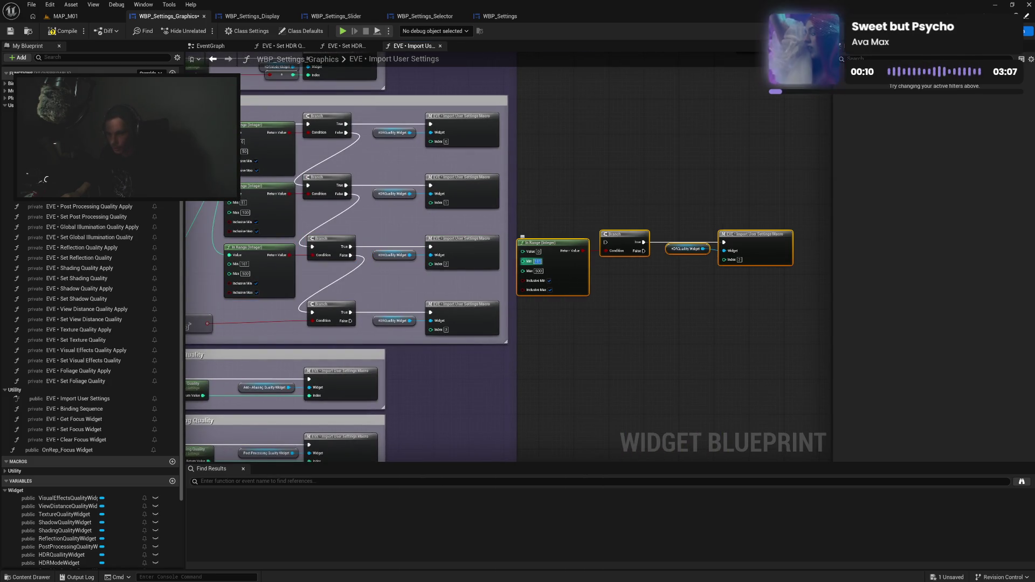
click(539, 272)
text(10)
click(591, 295)
Set the new row's Macro Index to 3 and the bottom Macro node's Index to 4.
drag(710, 274, 742, 279)
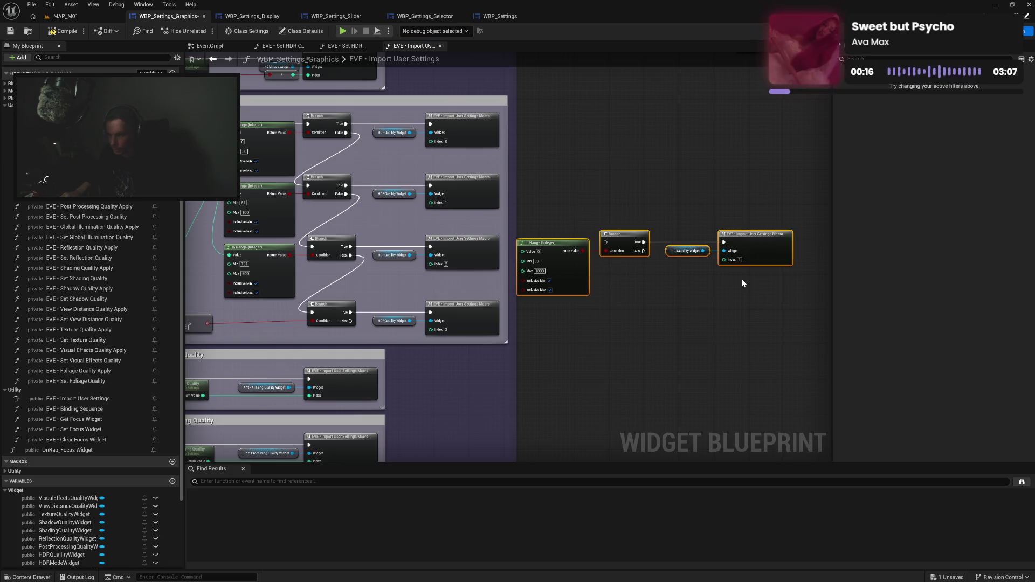
drag(621, 240, 626, 257)
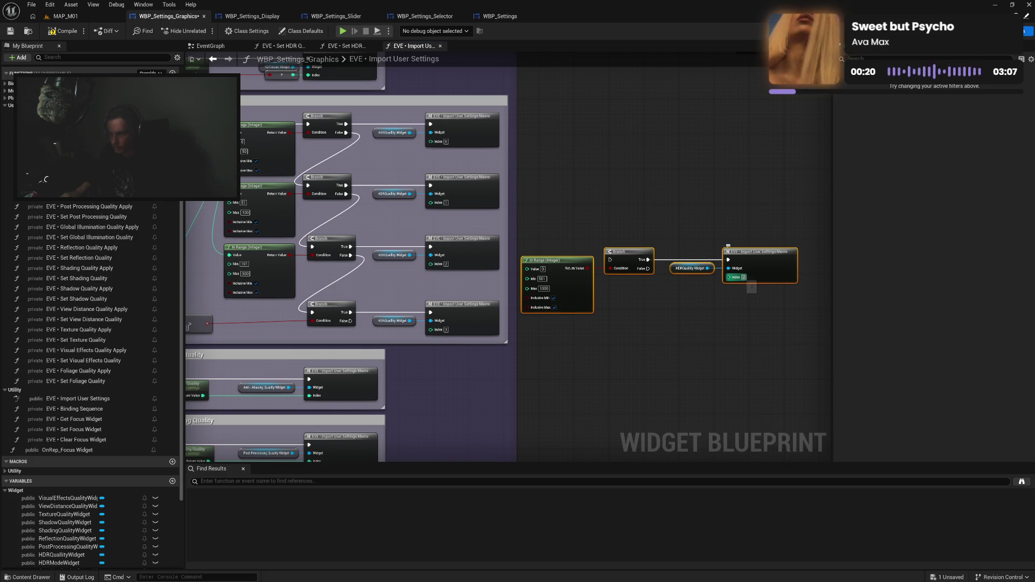
text(3)
click(736, 318)
click(445, 330)
text(4)
key(Return)
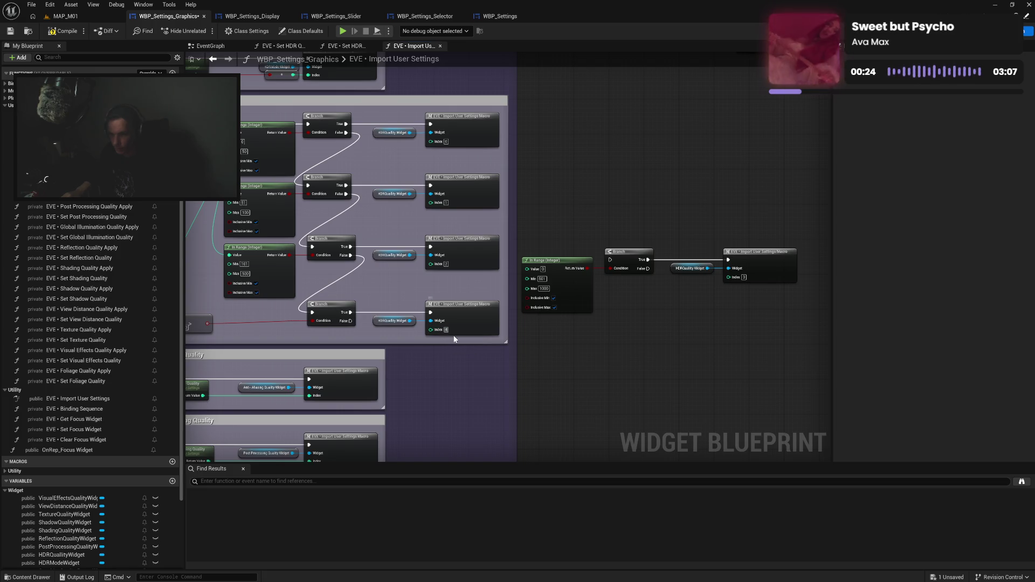
Change the final comparison value from 1500 to 1000.
drag(244, 333, 310, 338)
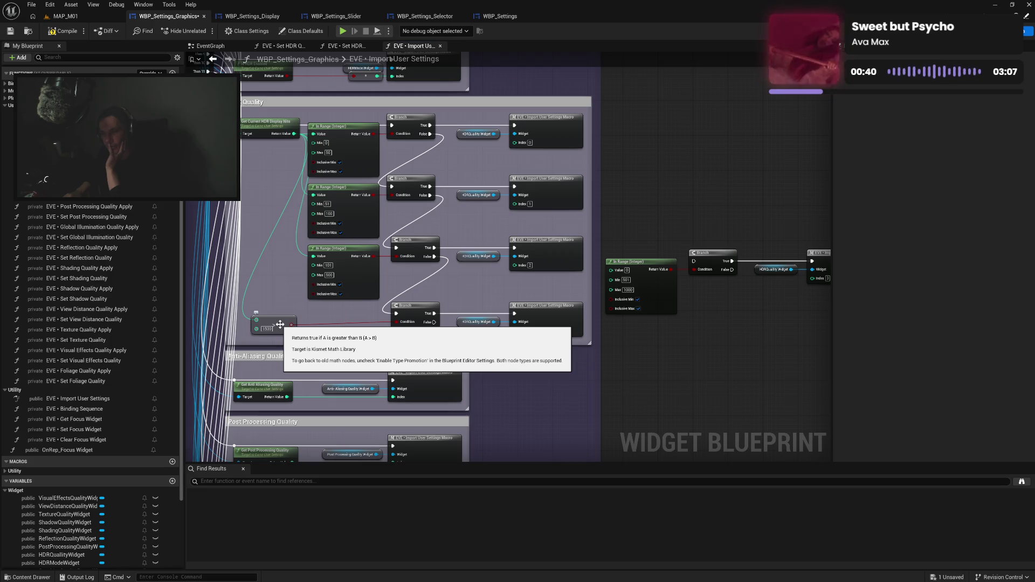
click(266, 328)
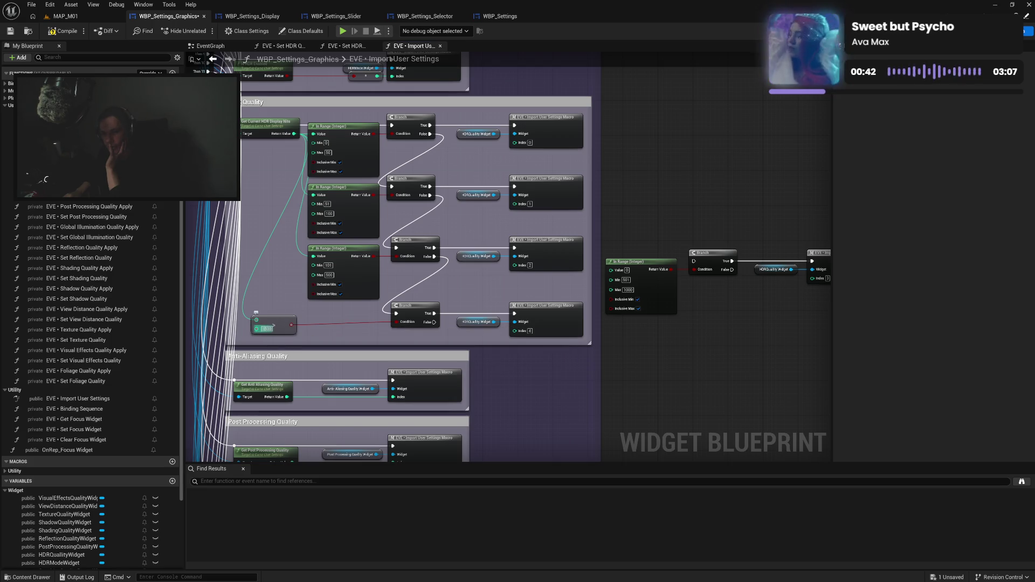
click(393, 337)
click(267, 328)
text(1000)
key(Return)
Arrange the final check row and new range row inside the HDR Quality group.
drag(276, 322, 587, 344)
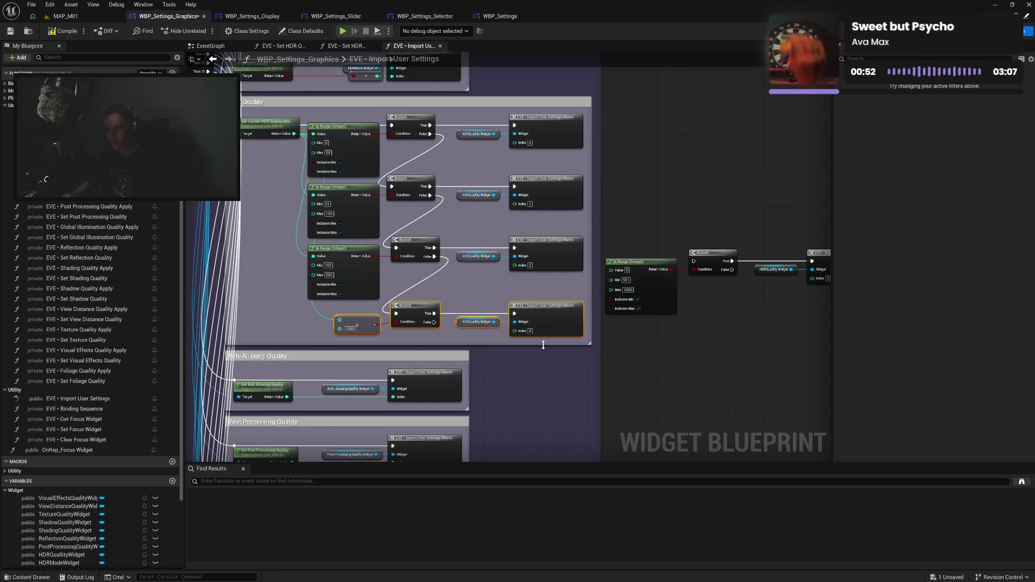
mouse_move(418, 312)
mouse_down()
mouse_move(658, 343)
mouse_move(654, 333)
mouse_move(615, 380)
mouse_up()
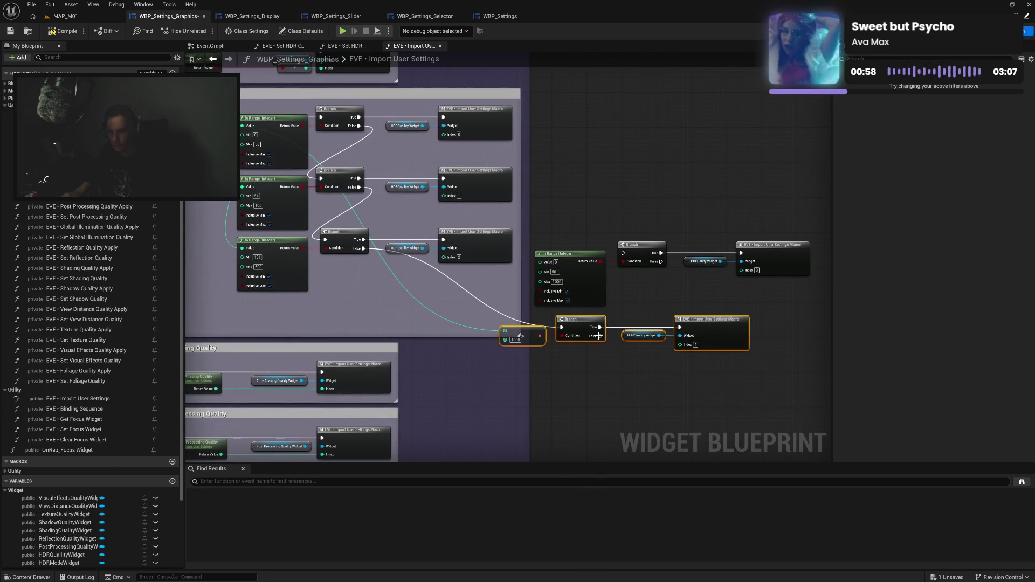
drag(582, 327, 657, 371)
drag(557, 241, 756, 311)
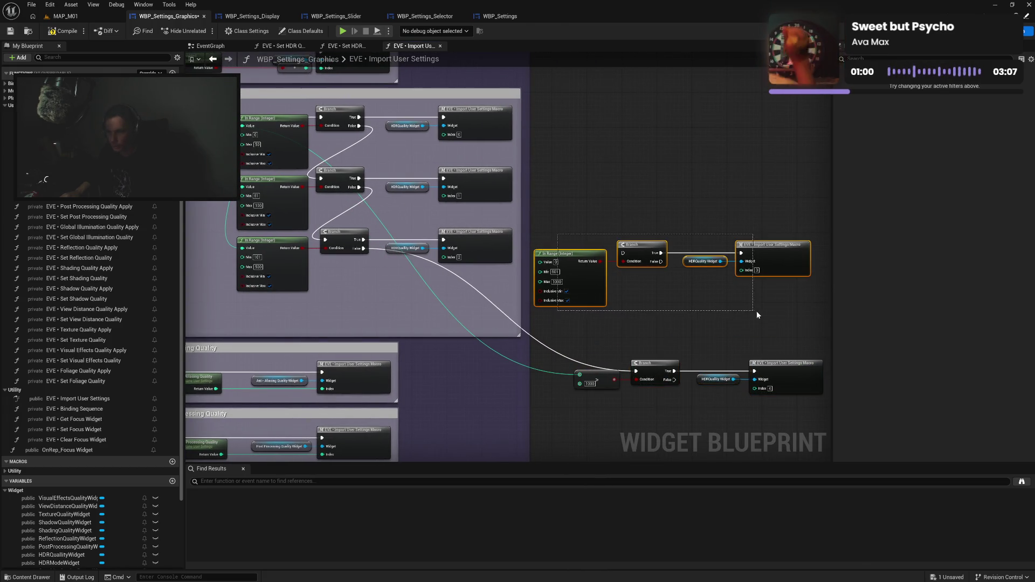
mouse_move(634, 255)
mouse_down()
mouse_move(338, 299)
mouse_move(359, 224)
mouse_move(364, 73)
mouse_move(348, 408)
mouse_move(351, 381)
mouse_up()
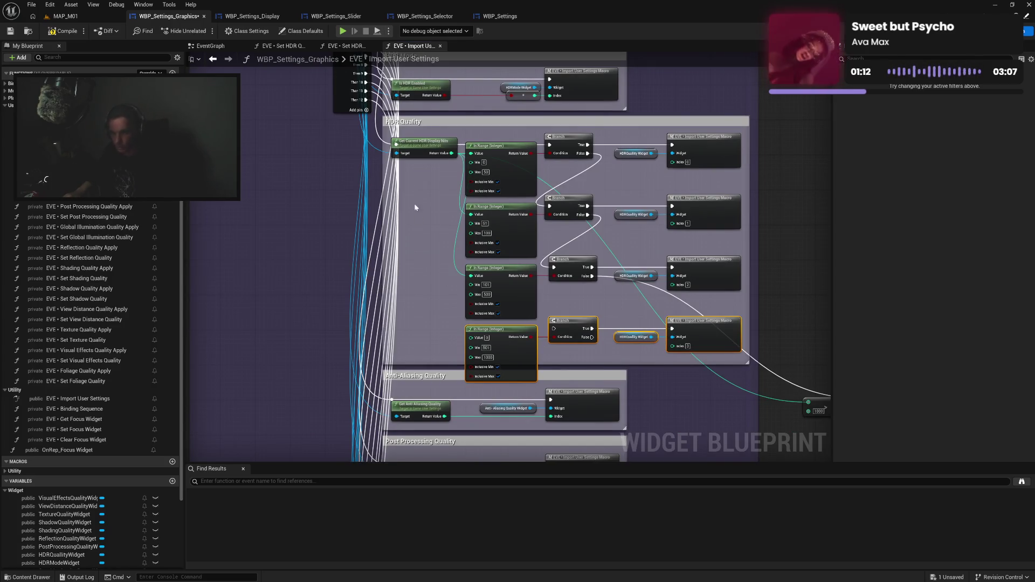
Reposition the HDR Quality nodes, route the previous Branch's False into the new Branch, and extend the comment.
click(376, 122)
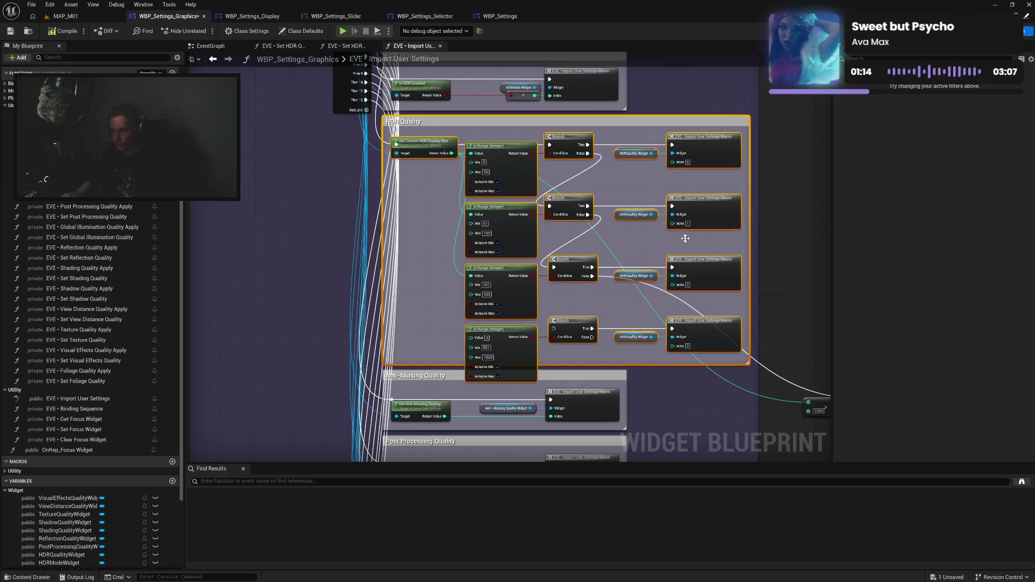
mouse_move(584, 128)
mouse_down()
mouse_move(580, 76)
mouse_move(863, 108)
mouse_move(765, 120)
mouse_up()
drag(757, 338, 500, 308)
drag(431, 310, 609, 374)
mouse_move(624, 335)
mouse_down()
mouse_move(653, 306)
mouse_move(642, 300)
mouse_move(678, 296)
mouse_up()
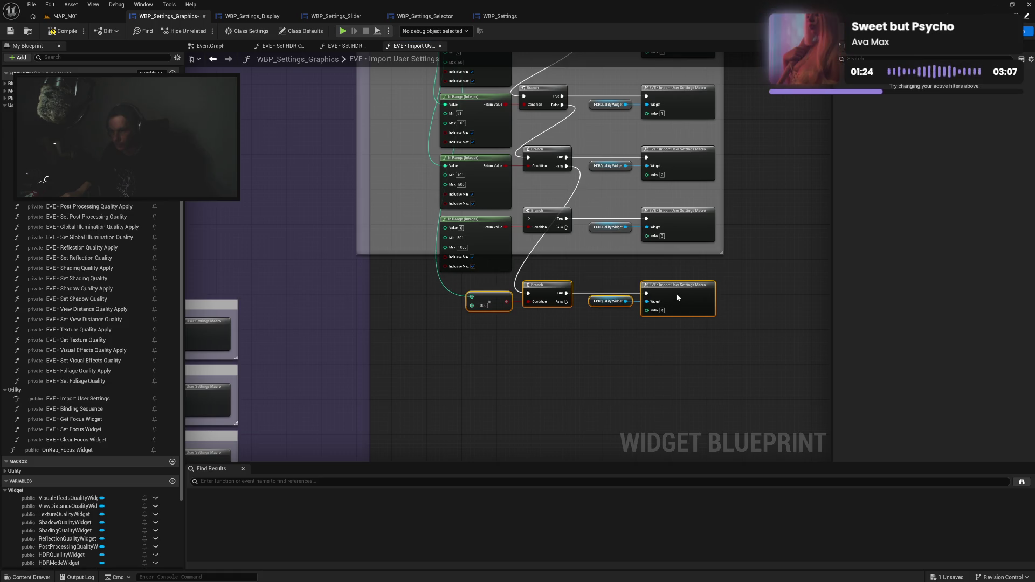
mouse_move(567, 166)
mouse_down()
mouse_move(529, 218)
mouse_move(528, 293)
mouse_up()
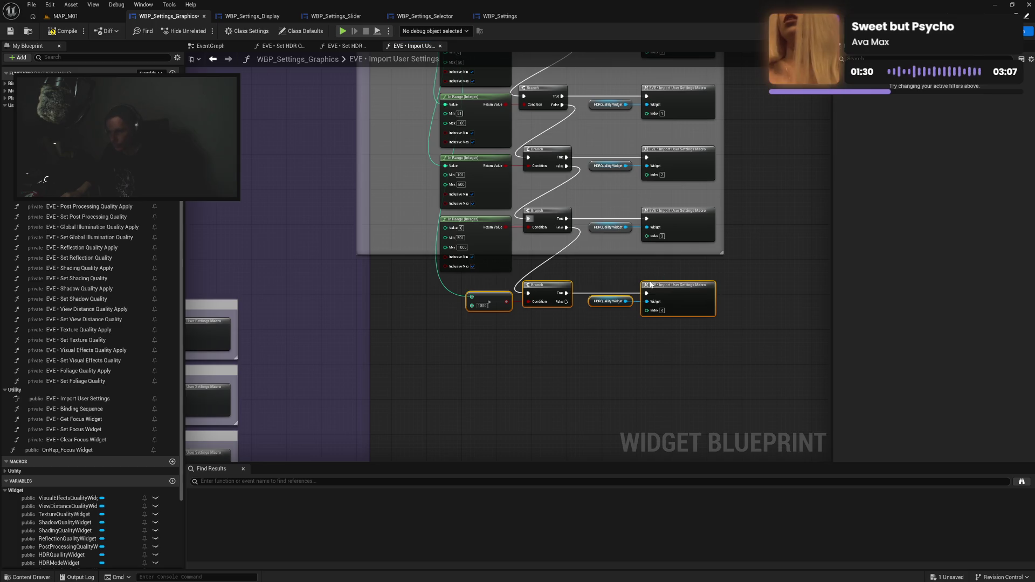
drag(600, 254, 601, 326)
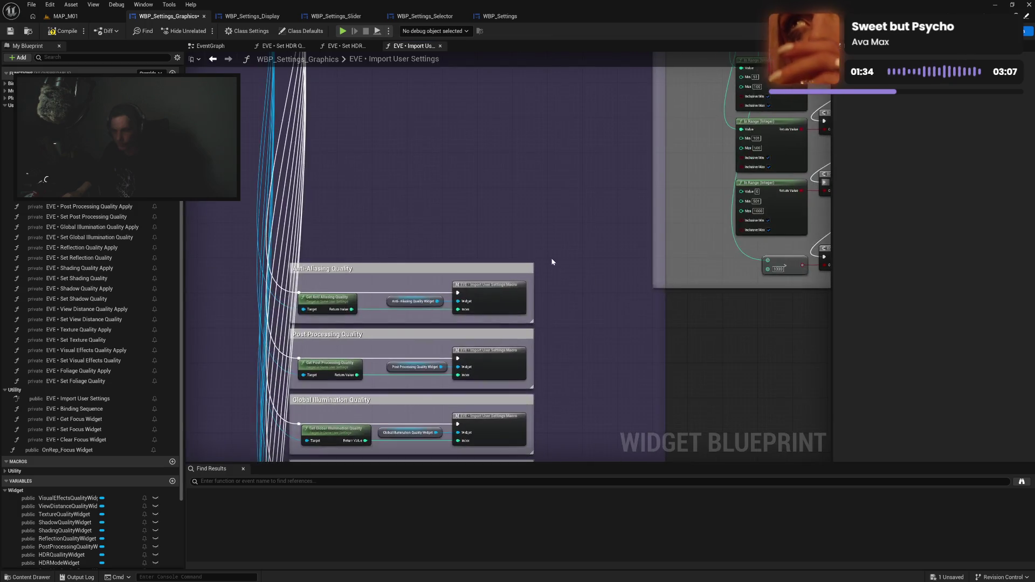
Bring the Overall Scalability, HDR Mode groups and entry nodes into view.
scroll(560, 253, down, 4)
scroll(571, 243, up, 1)
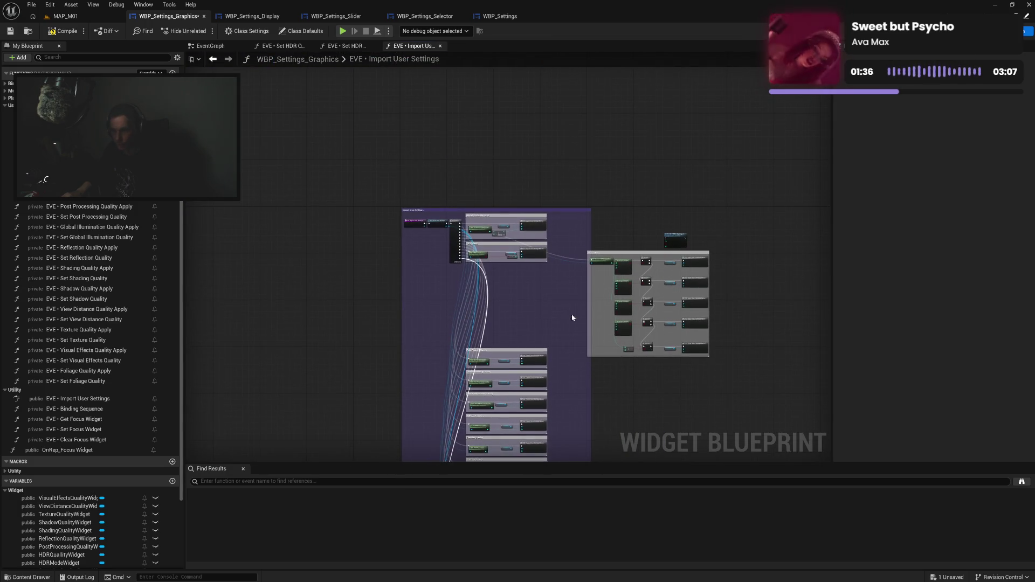
scroll(537, 286, up, 2)
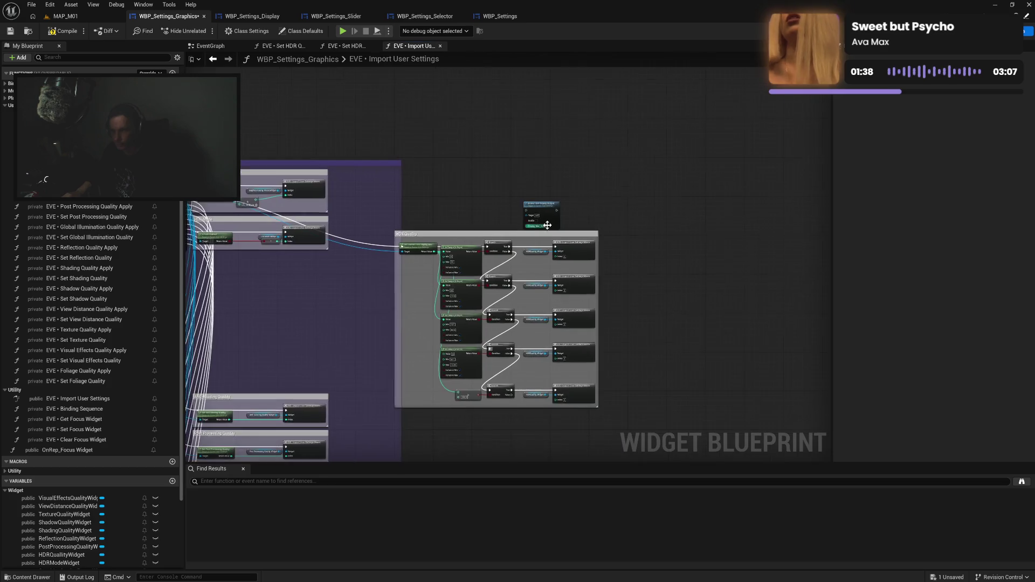
scroll(544, 197, up, 3)
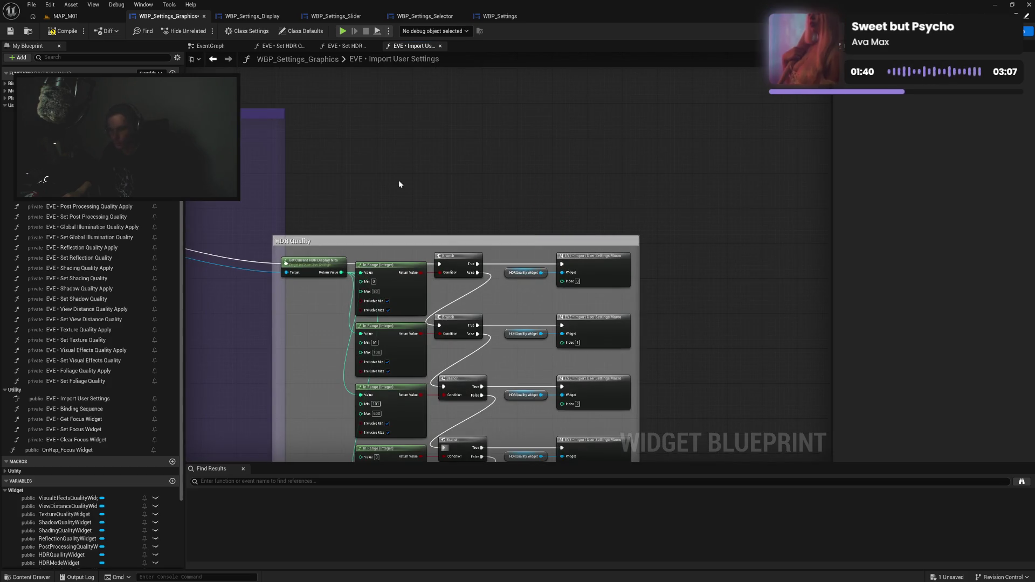
drag(400, 180, 676, 178)
drag(168, 174, 315, 184)
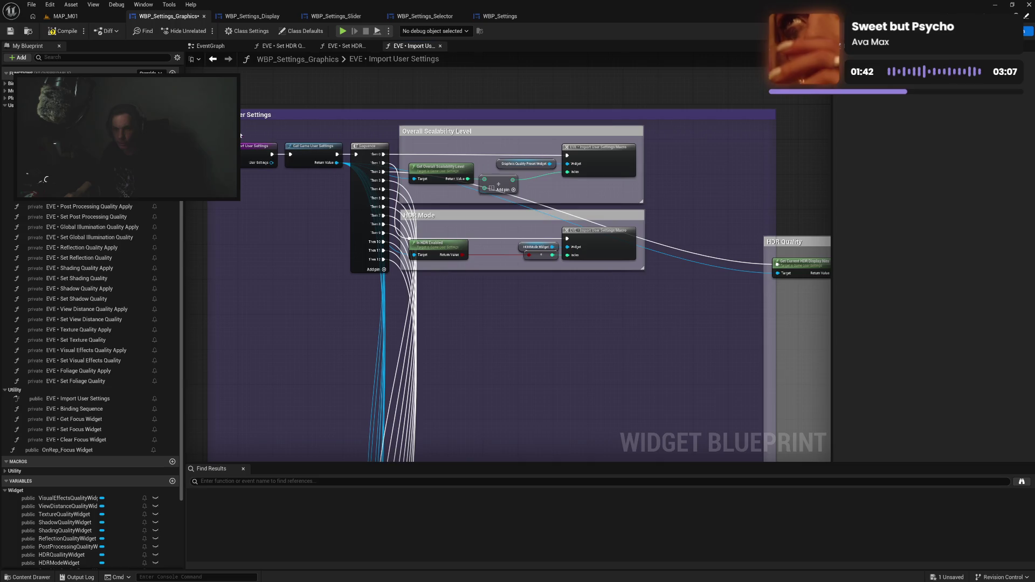
mouse_move(232, 123)
mouse_down()
mouse_move(340, 155)
mouse_move(253, 146)
mouse_up()
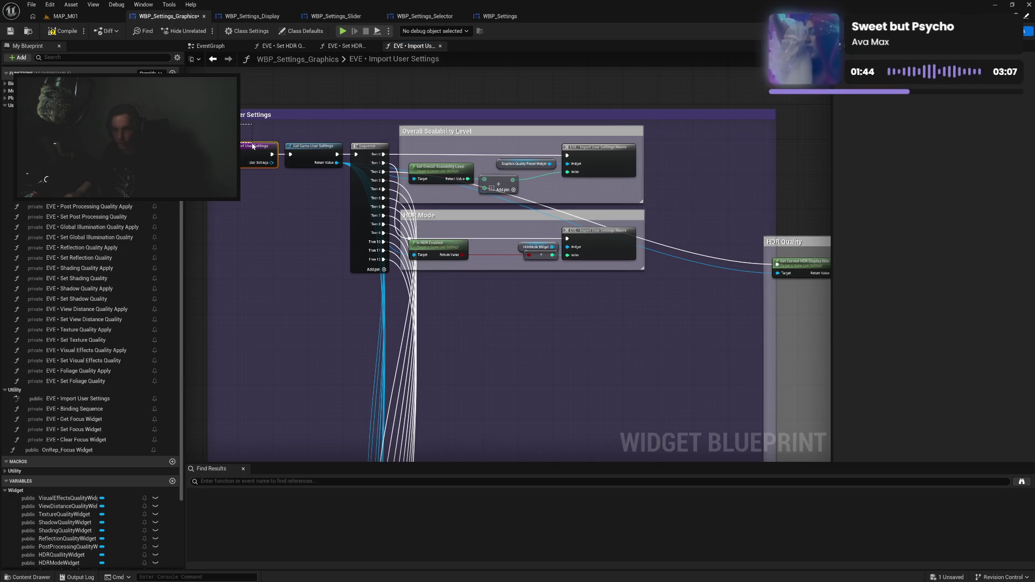
click(259, 135)
Move the Overall Scalability Level, HDR Mode and HDR Quality groups down and left together.
mouse_move(241, 130)
mouse_down()
mouse_move(683, 290)
mouse_move(384, 217)
mouse_move(699, 187)
mouse_up()
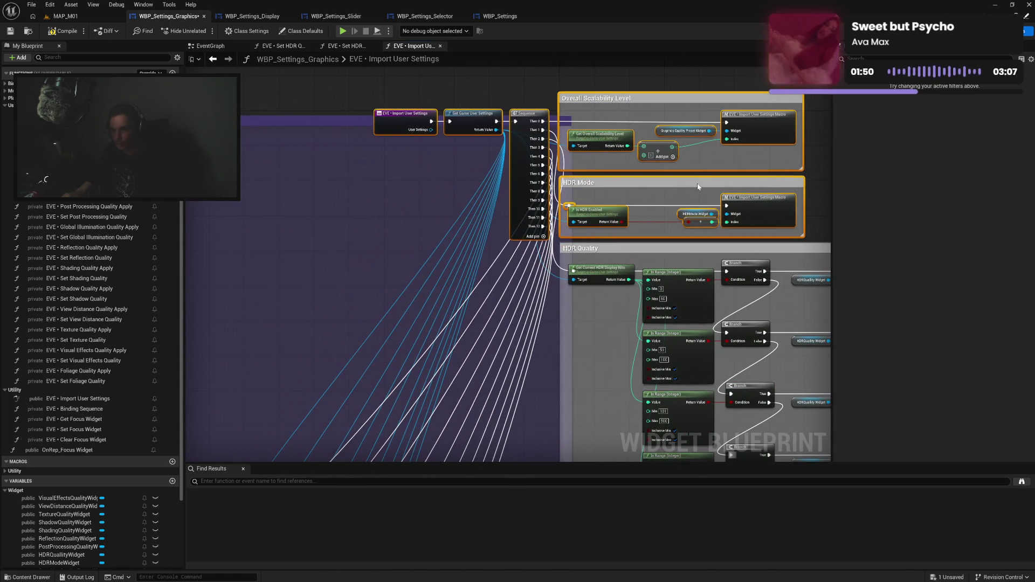
ctrl+click(594, 248)
drag(597, 412, 499, 243)
mouse_move(515, 94)
mouse_down()
mouse_move(302, 70)
mouse_move(275, 114)
mouse_move(299, 185)
mouse_move(377, 103)
mouse_move(426, 65)
mouse_move(437, 61)
mouse_move(438, 72)
mouse_up()
Extend and reposition the Import User Settings comment to enclose the entry nodes.
drag(287, 156, 331, 429)
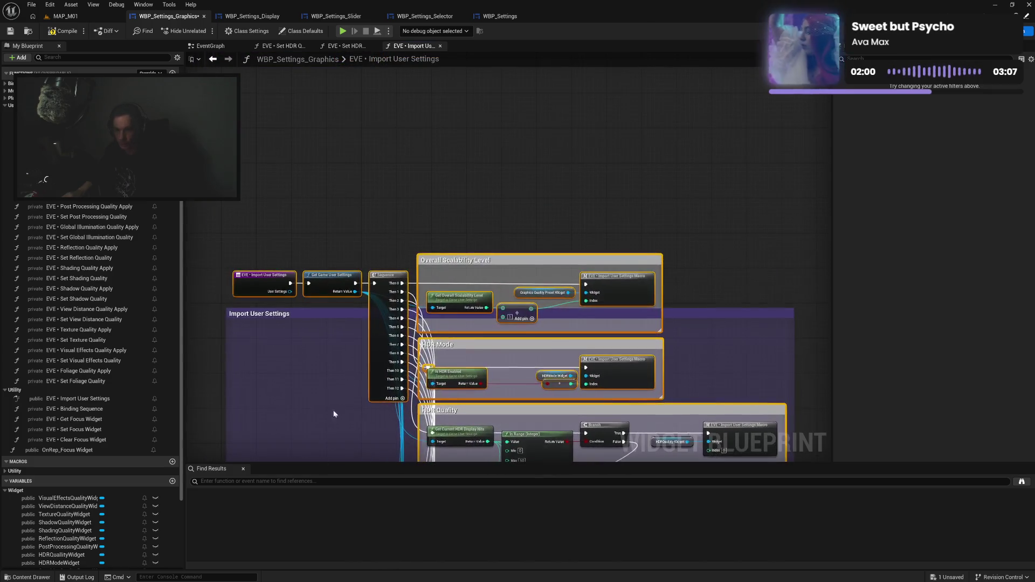
drag(335, 302, 342, 238)
click(264, 254)
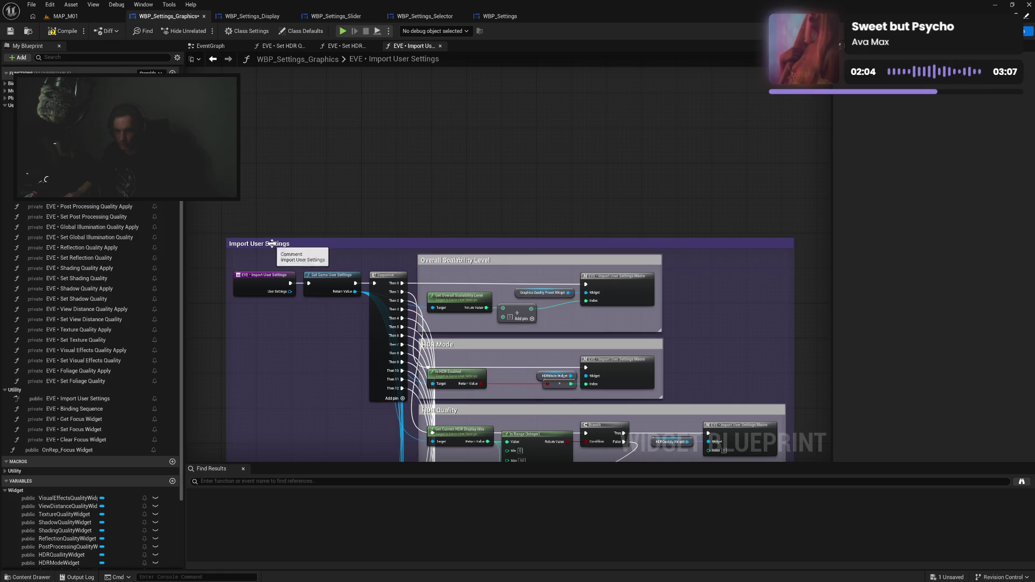
drag(263, 254, 273, 318)
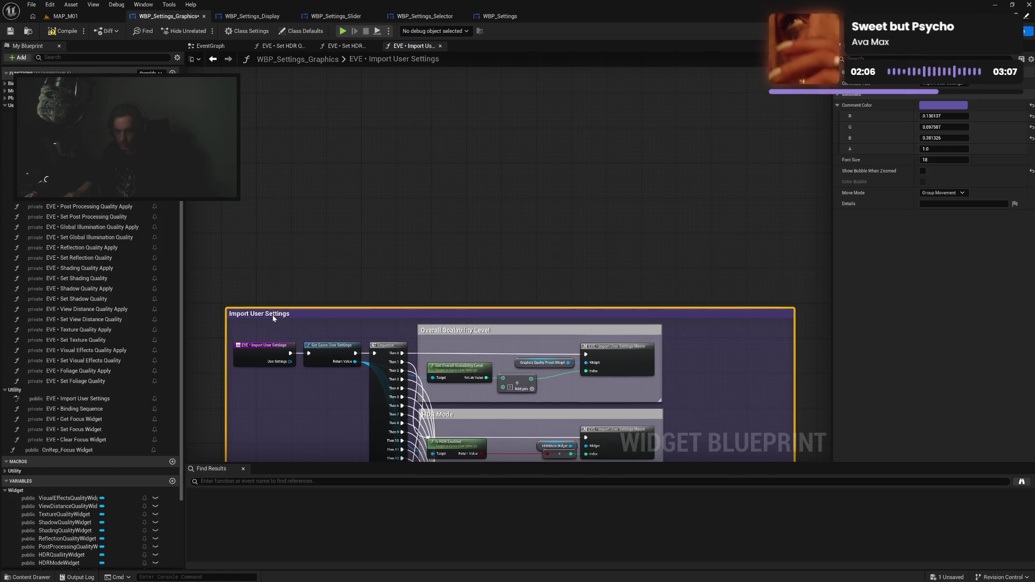
click(300, 289)
scroll(329, 316, down, 10)
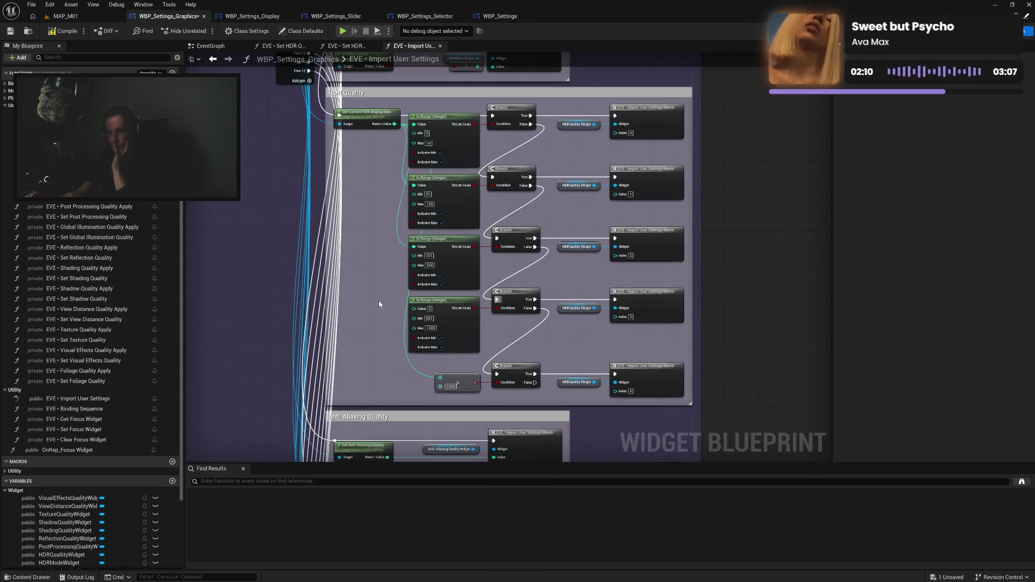
Compile, then connect the display nits Return Value to the fourth In Range node's Value pin.
click(52, 33)
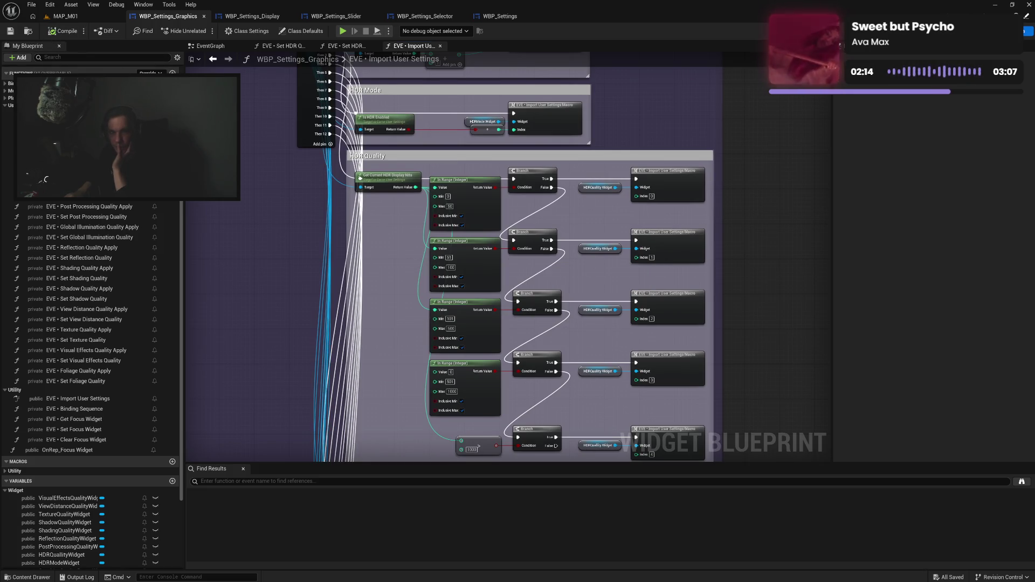
mouse_move(363, 280)
mouse_down()
mouse_move(389, 317)
mouse_move(385, 366)
mouse_move(390, 162)
mouse_move(377, 335)
mouse_up()
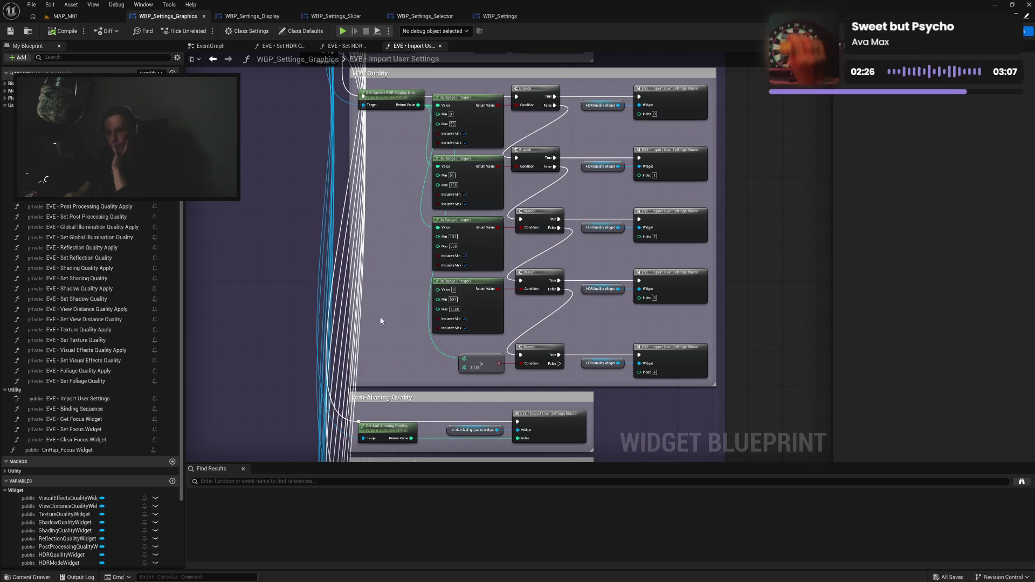
drag(384, 331, 386, 258)
drag(390, 201, 408, 324)
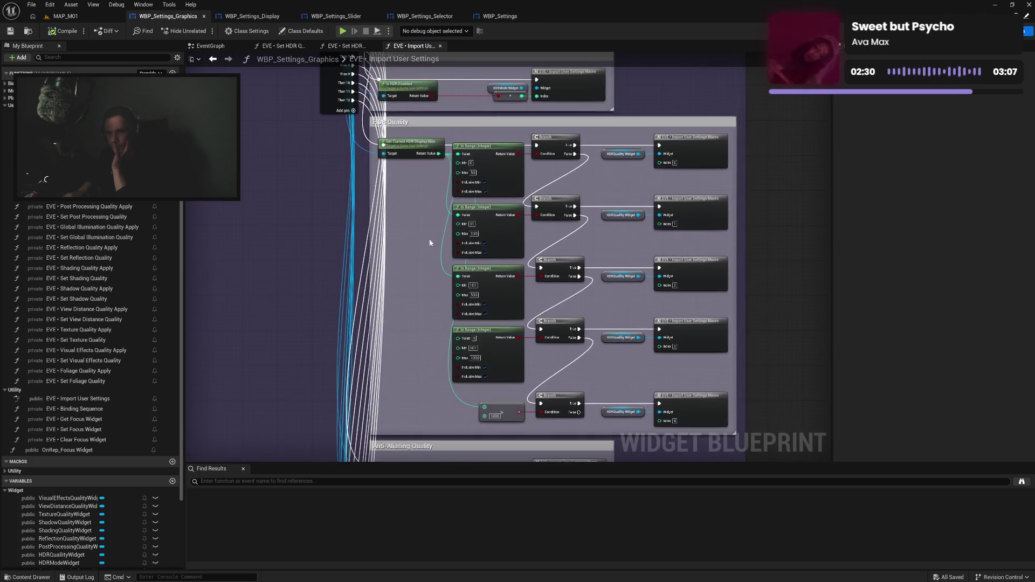
drag(439, 154, 459, 338)
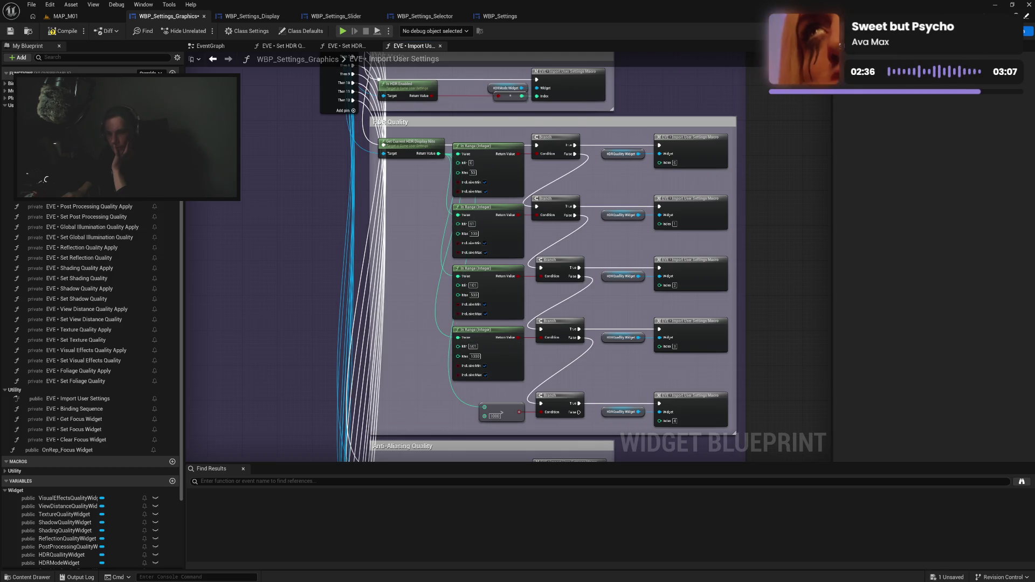
Compile the blueprint again and close the Import User Settings graph.
drag(416, 387, 414, 315)
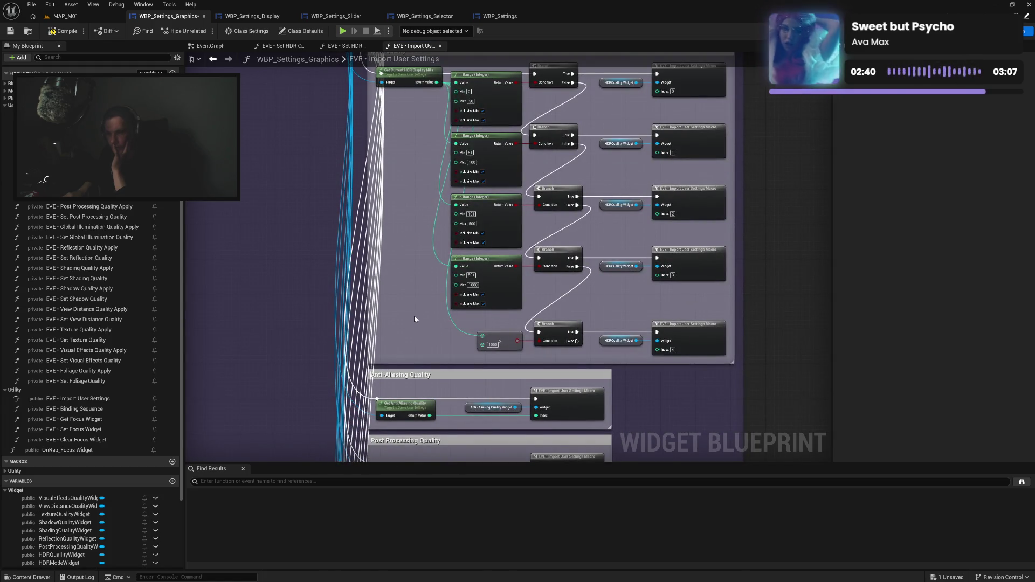
click(67, 31)
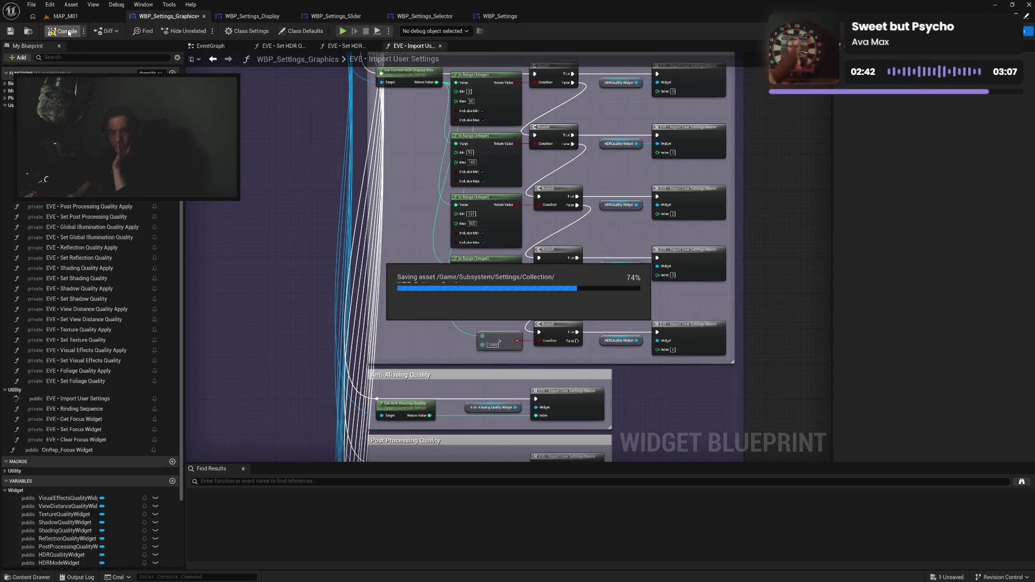
click(440, 46)
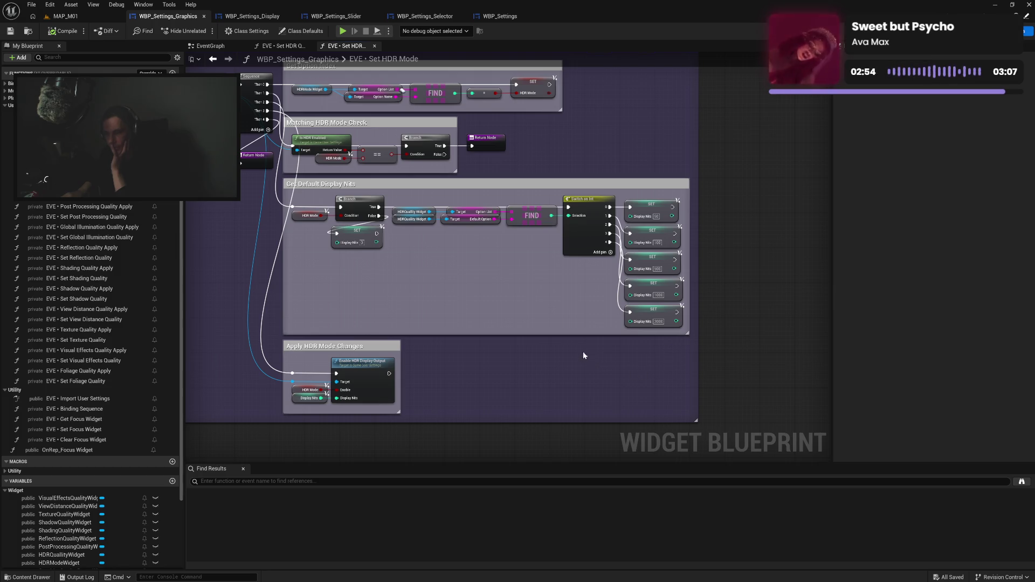
Pan and zoom around the Set HDR Mode graph to review it.
drag(507, 293, 538, 296)
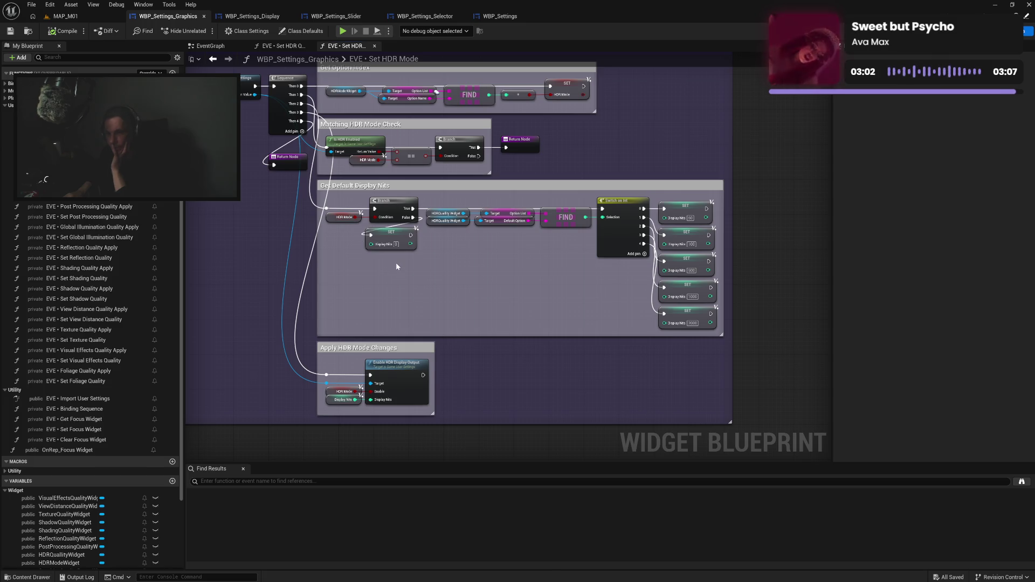
mouse_move(459, 294)
mouse_down()
mouse_move(475, 273)
mouse_move(481, 292)
mouse_move(520, 284)
mouse_up()
scroll(425, 263, down, 2)
scroll(483, 278, up, 2)
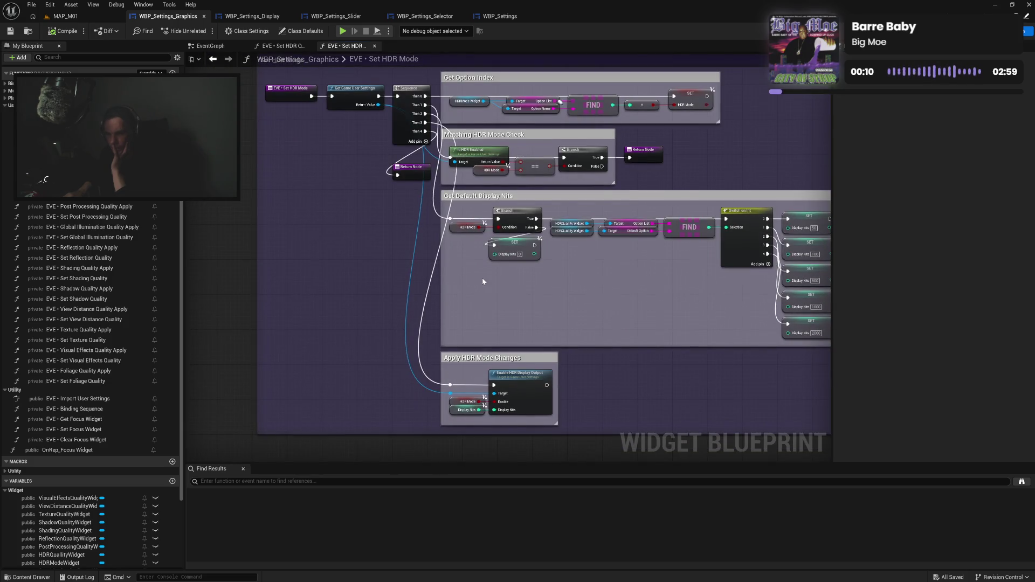
scroll(482, 281, up, 1)
scroll(467, 288, down, 1)
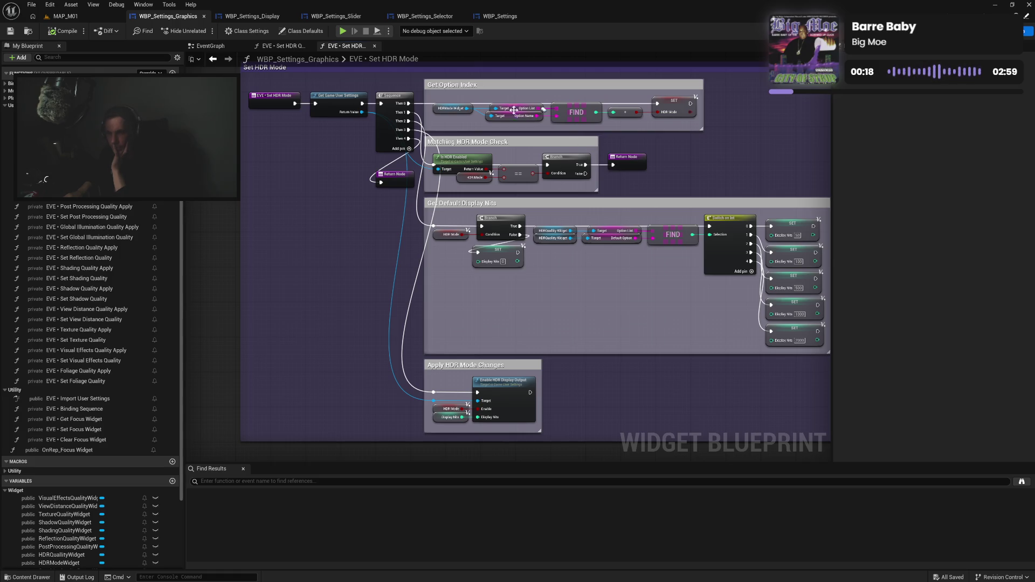
Inspect the Get Option Index group, then close the Set HDR Mode and Set HDR Quality tabs.
drag(432, 116, 673, 114)
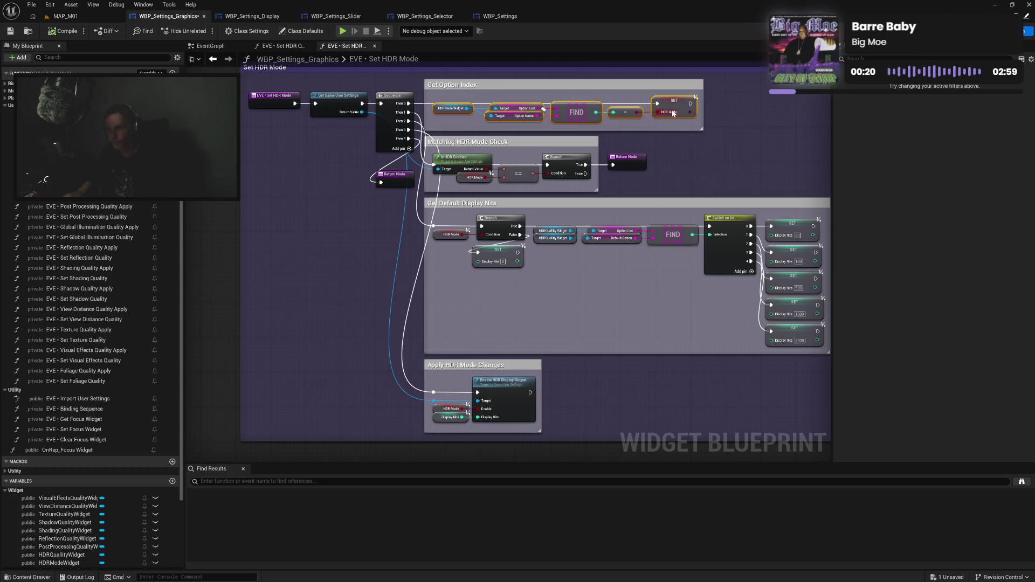
click(728, 112)
drag(641, 249, 617, 213)
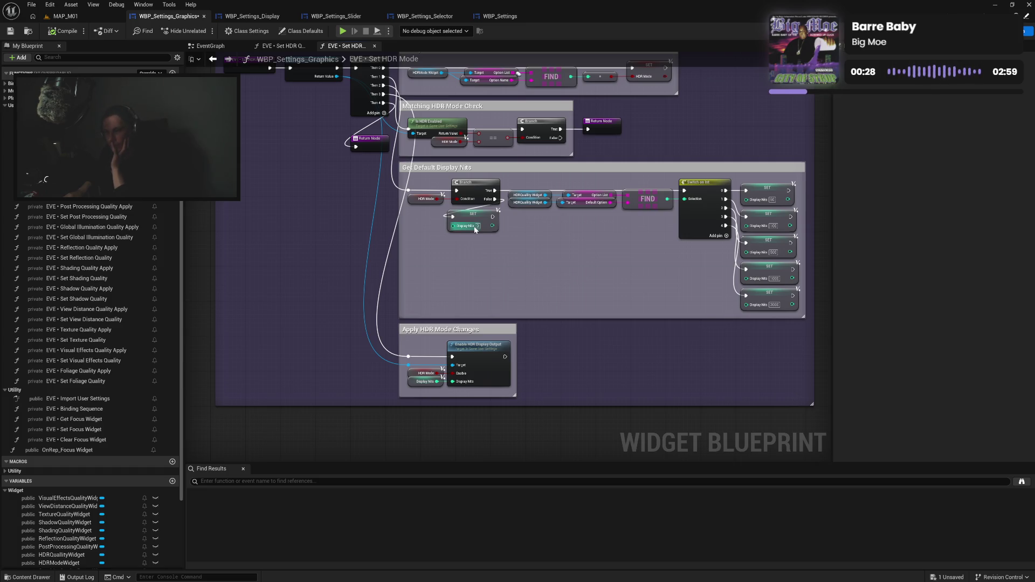
drag(628, 248, 613, 290)
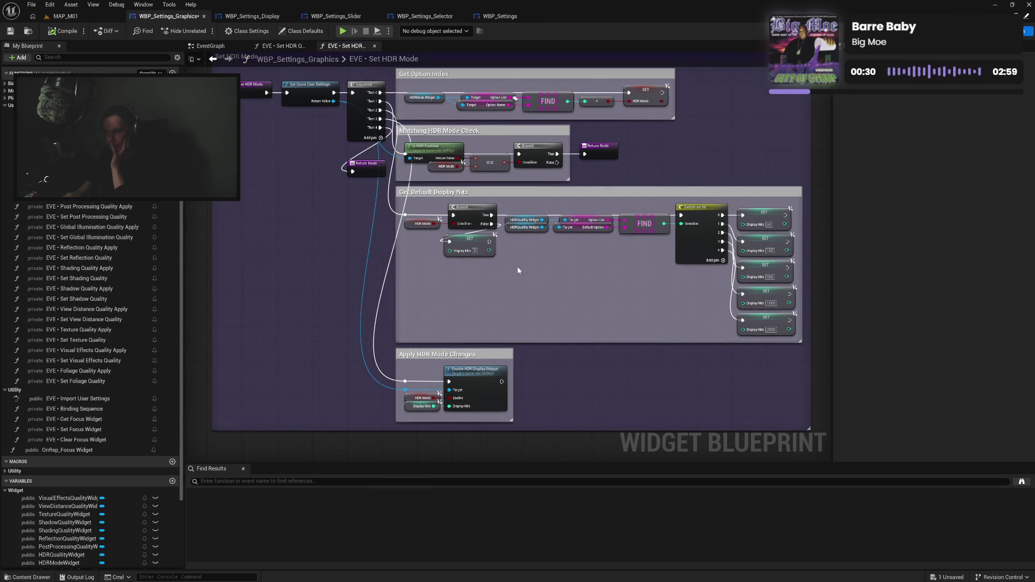
drag(517, 267, 426, 241)
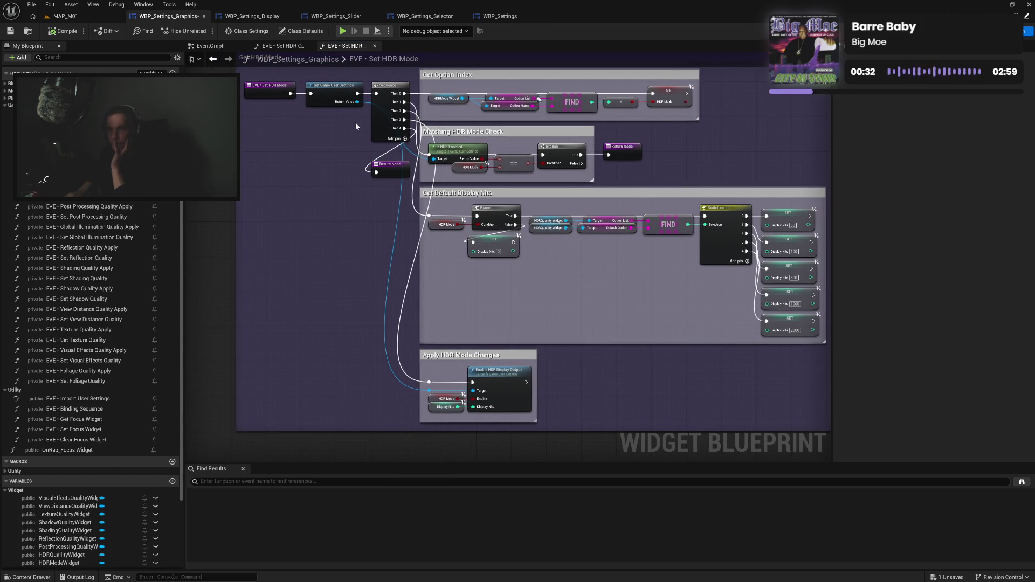
click(375, 47)
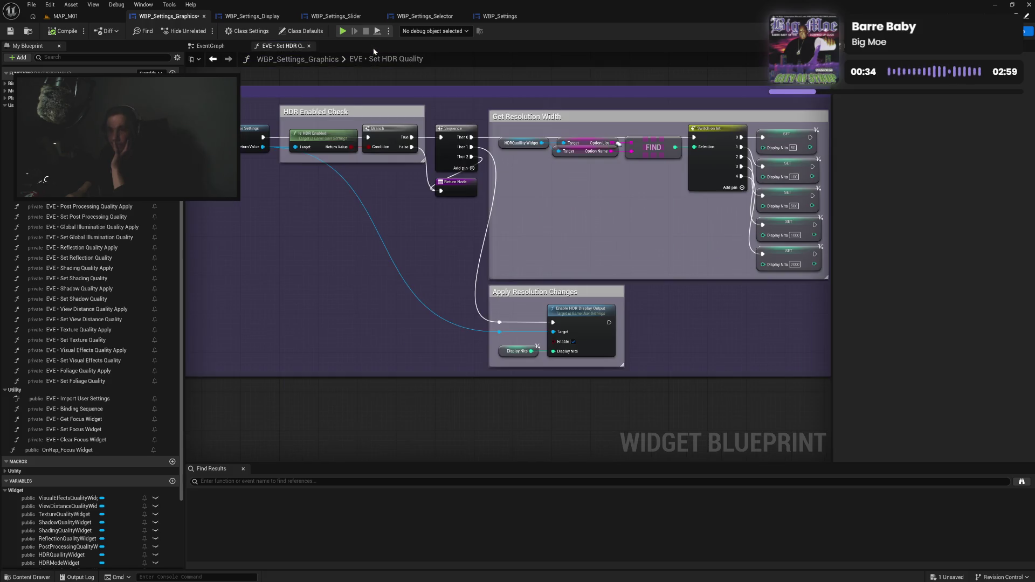
click(311, 47)
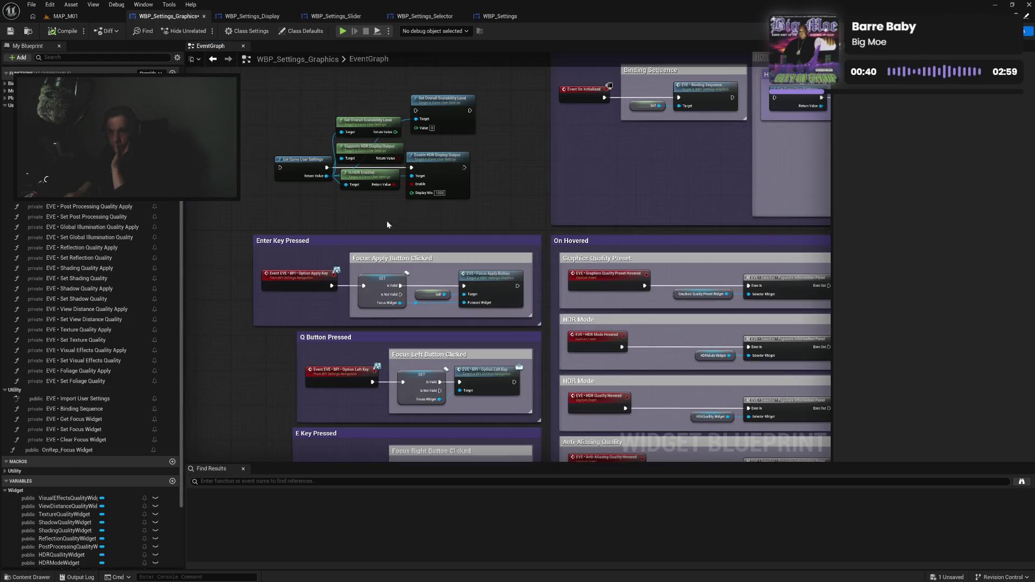
Delete the Supports HDR Display Output, Is HDR Enabled and Enable HDR Display Output nodes.
drag(485, 206, 489, 251)
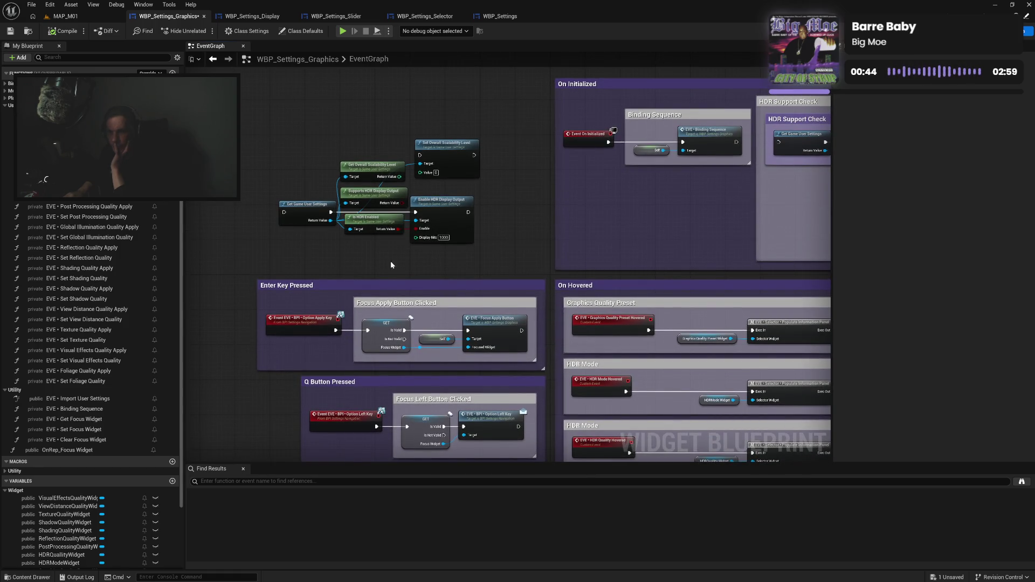
drag(382, 250, 433, 200)
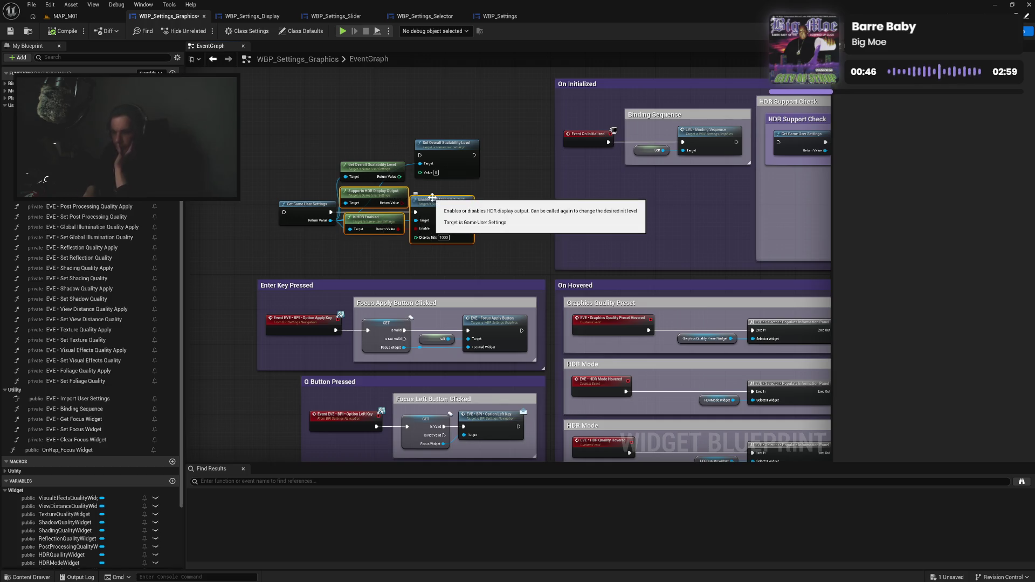
key(Delete)
Line up the Get and Set Overall Scalability Level nodes with each other.
drag(426, 189, 389, 170)
drag(447, 153, 454, 201)
click(452, 199)
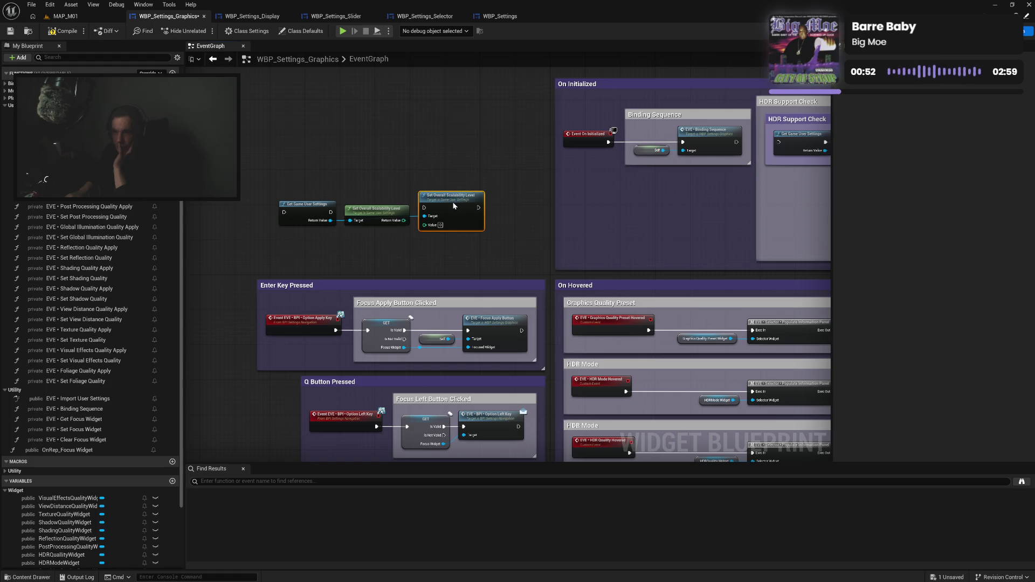
click(427, 257)
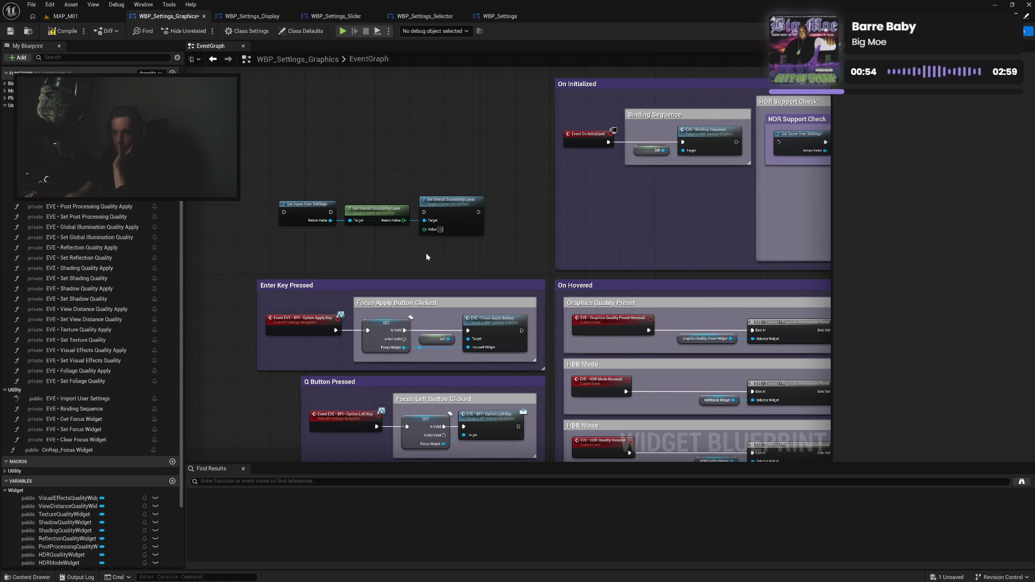
Compile the WBP_Settings_Graphics blueprint from the toolbar.
click(54, 32)
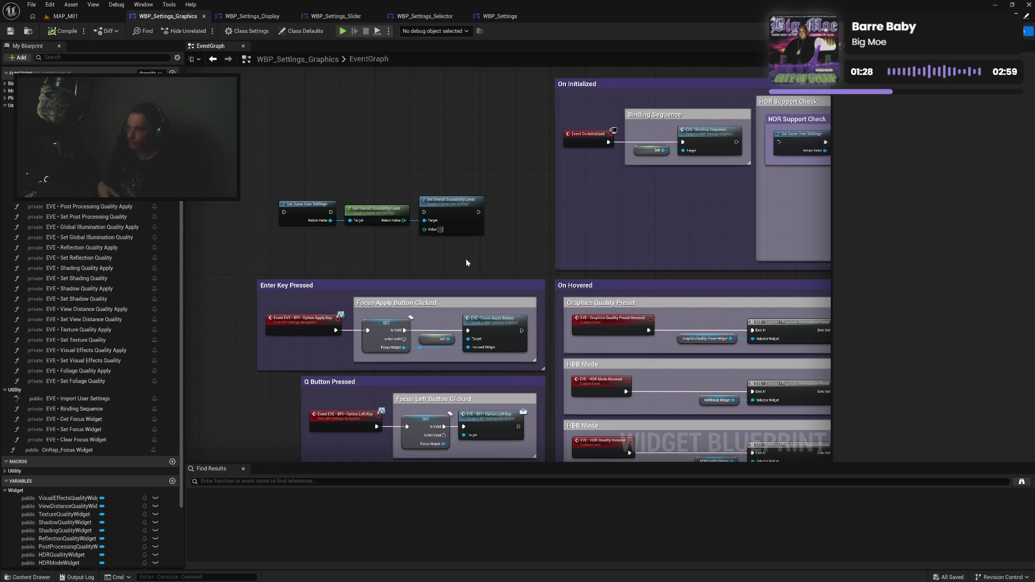
Run Set Overall Scalability Level after Get Game User Settings, recompile, and place an Import User Settings call.
drag(332, 212, 424, 215)
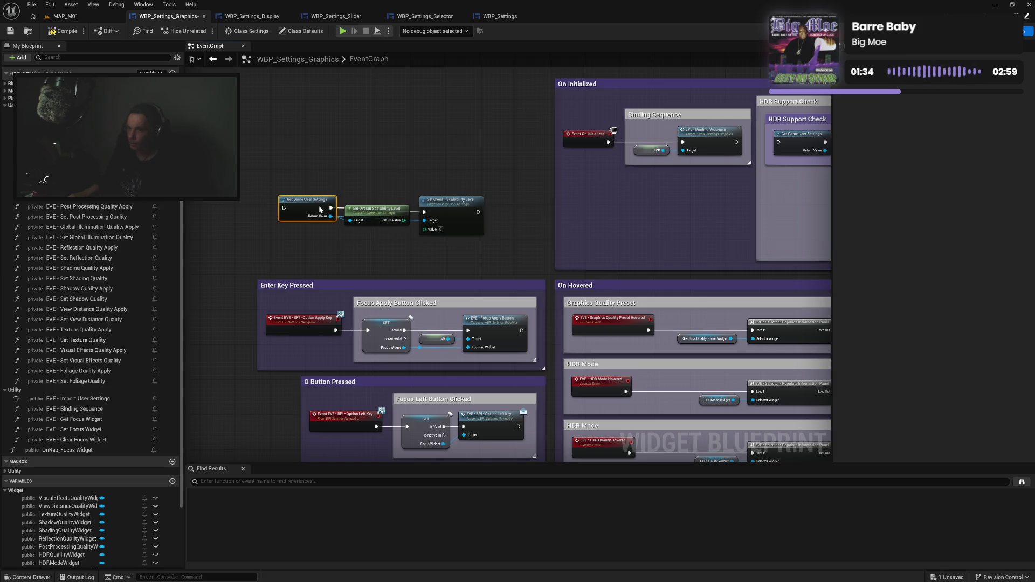
click(321, 213)
click(345, 254)
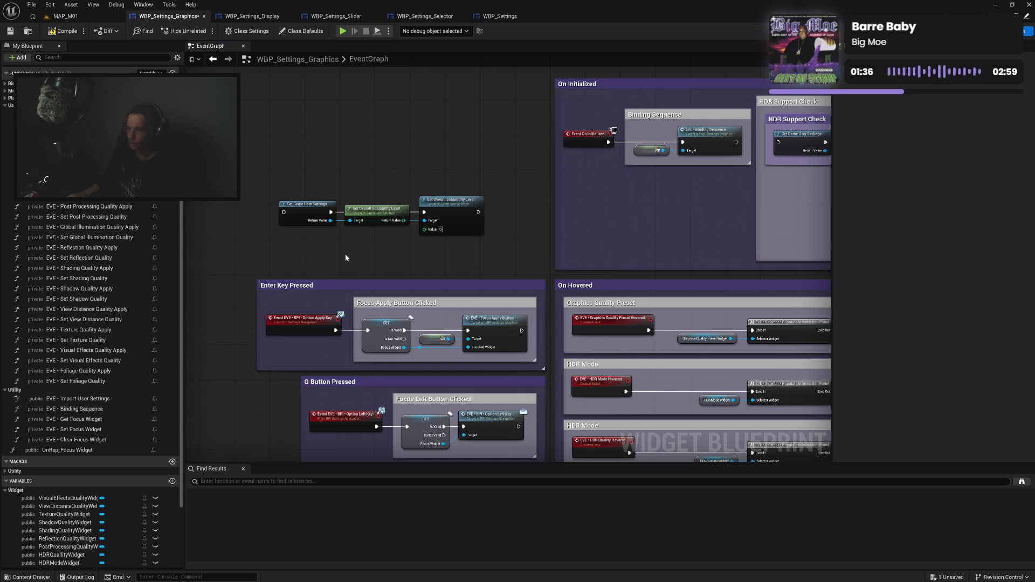
mouse_move(371, 216)
mouse_down()
mouse_move(372, 228)
mouse_move(424, 228)
mouse_up()
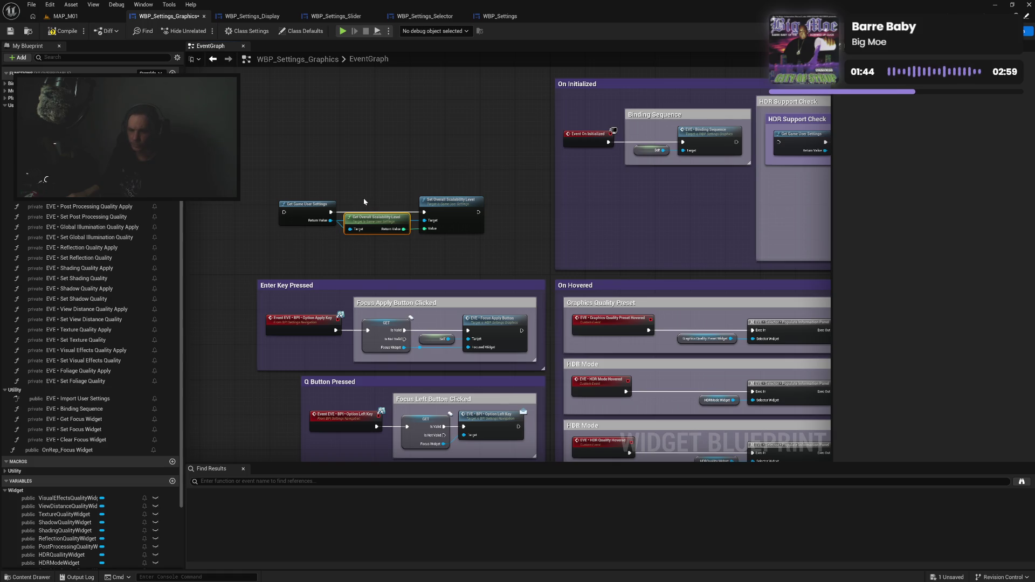
drag(335, 195, 441, 248)
click(431, 253)
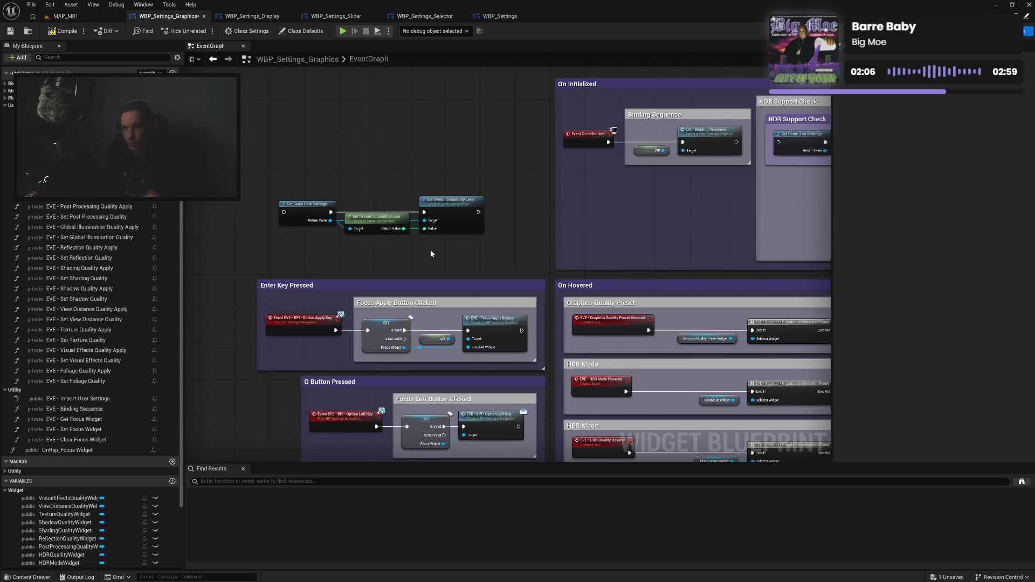
click(67, 33)
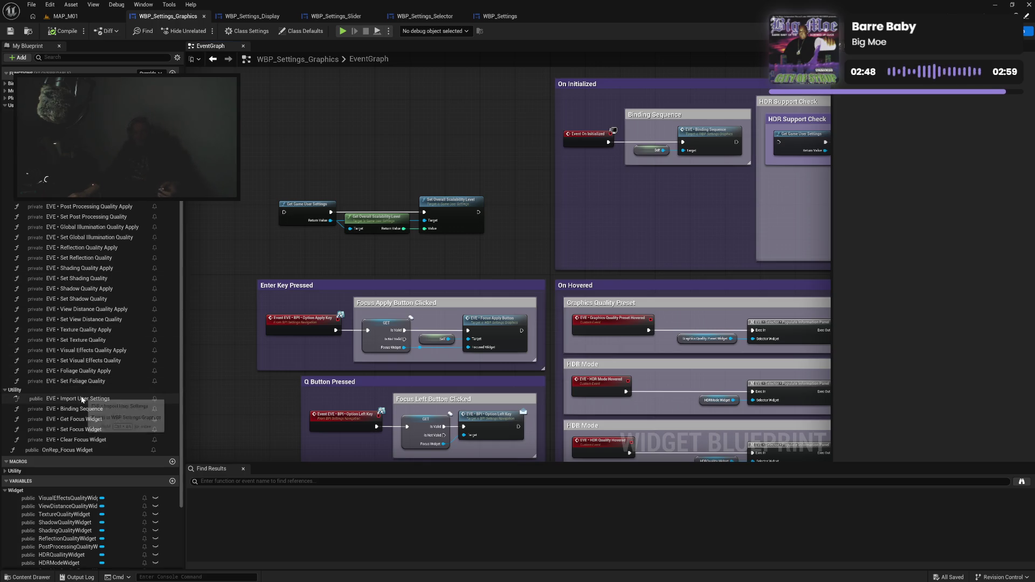
drag(75, 399, 429, 143)
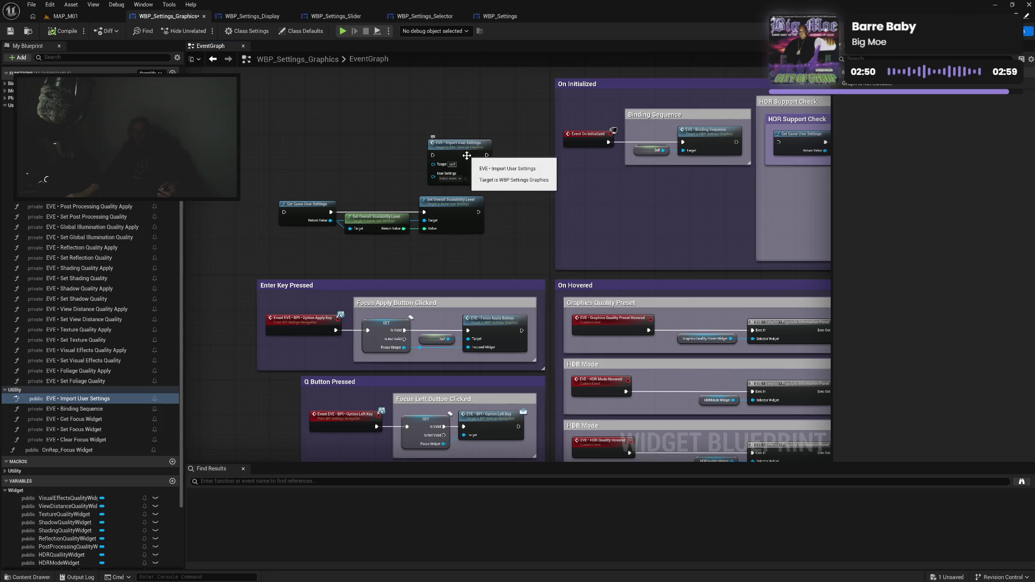
Run EVE • Import User Settings after Set Overall Scalability Level and open its function graph.
mouse_move(478, 212)
mouse_down()
mouse_move(434, 155)
mouse_move(508, 163)
mouse_move(499, 157)
mouse_up()
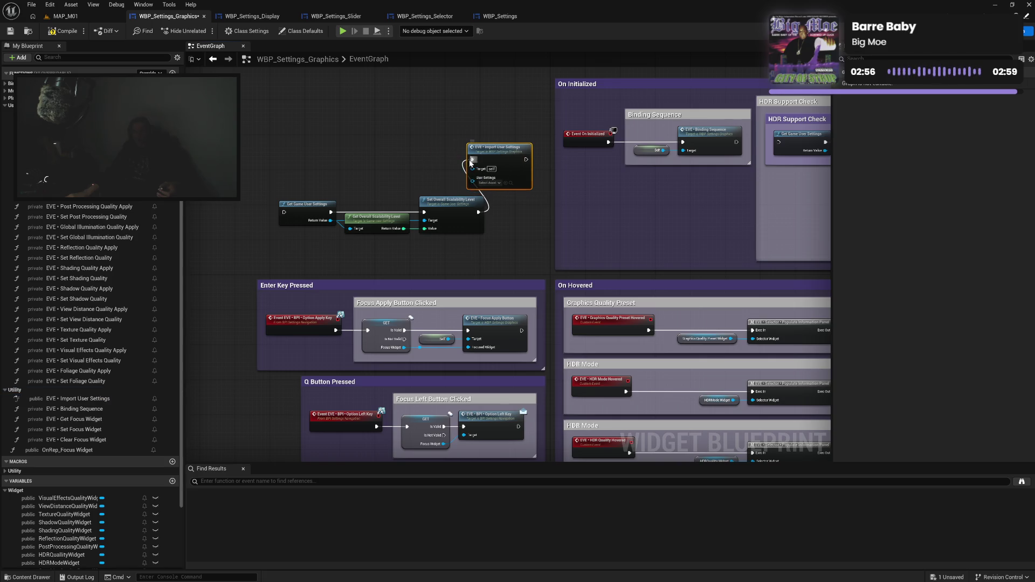
mouse_move(331, 220)
mouse_down()
mouse_move(453, 178)
mouse_move(478, 187)
mouse_up()
click(384, 154)
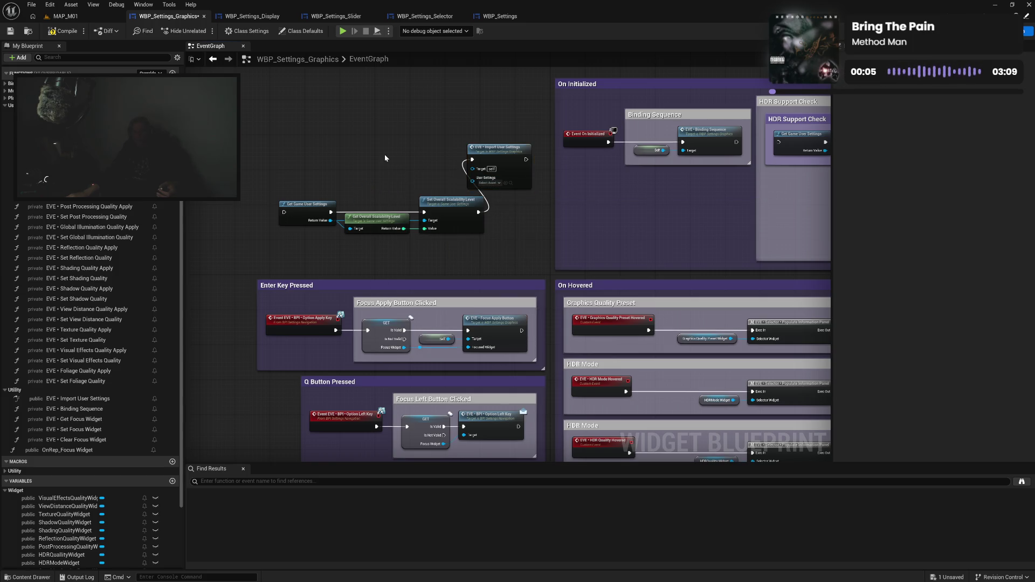
double_click(496, 155)
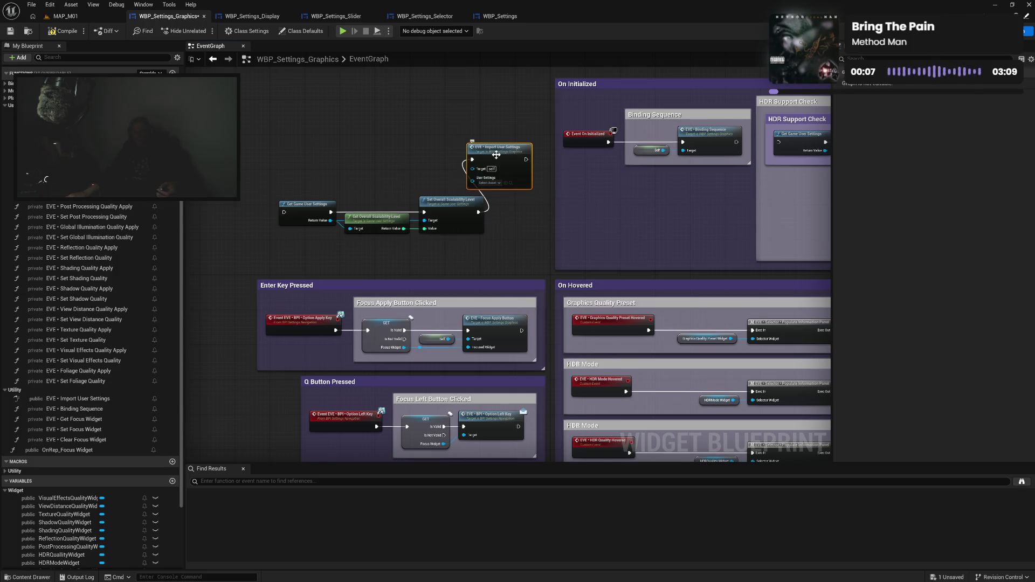
scroll(403, 241, up, 8)
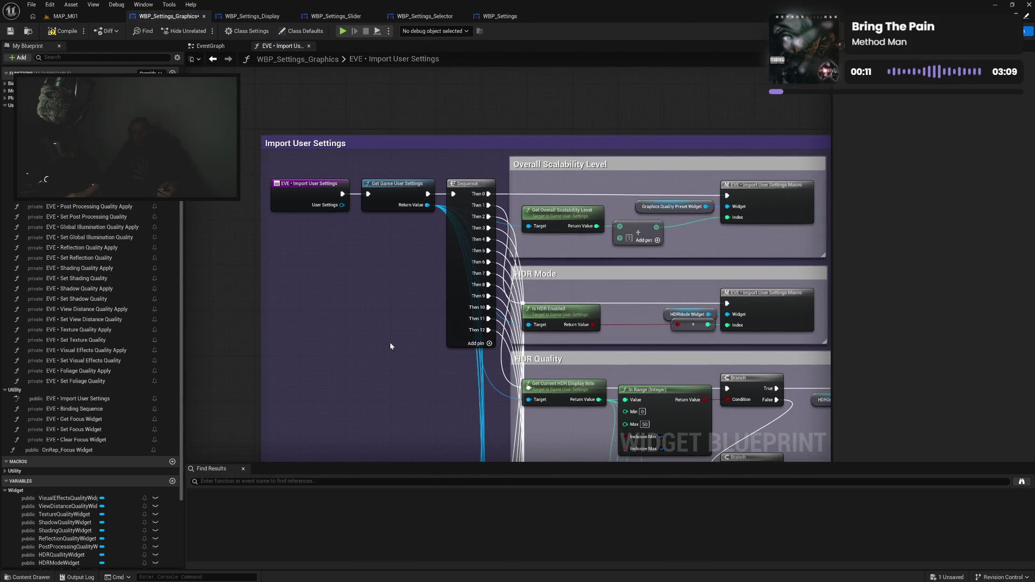
Look over the Import User Settings scalability and HDR Quality sections, then close that graph.
drag(390, 342, 316, 300)
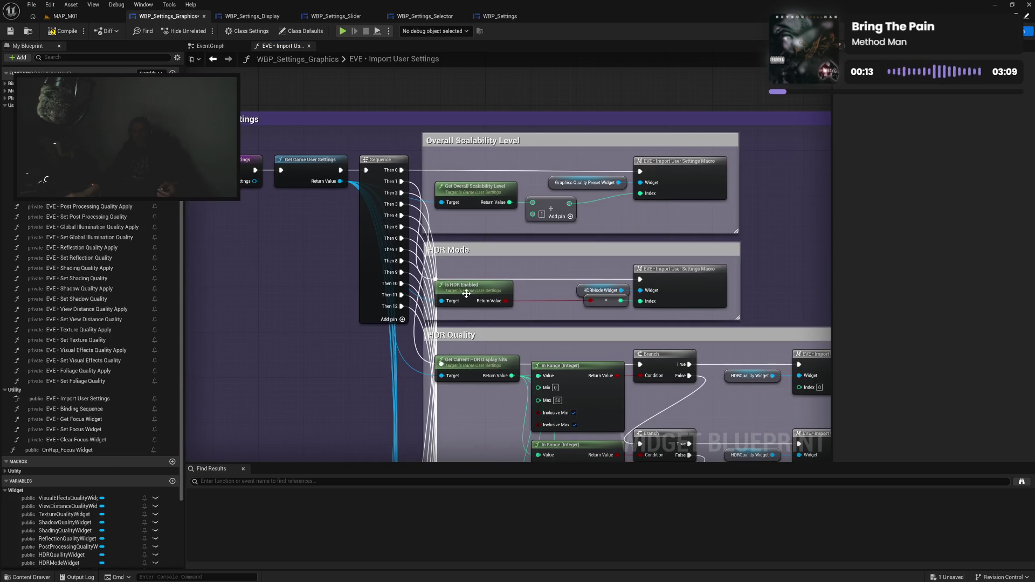
mouse_move(467, 402)
mouse_down()
mouse_move(462, 263)
mouse_move(409, 281)
mouse_move(390, 188)
mouse_move(431, 119)
mouse_move(448, 275)
mouse_move(465, 271)
mouse_move(486, 162)
mouse_move(467, 235)
mouse_move(464, 194)
mouse_move(378, 108)
mouse_up()
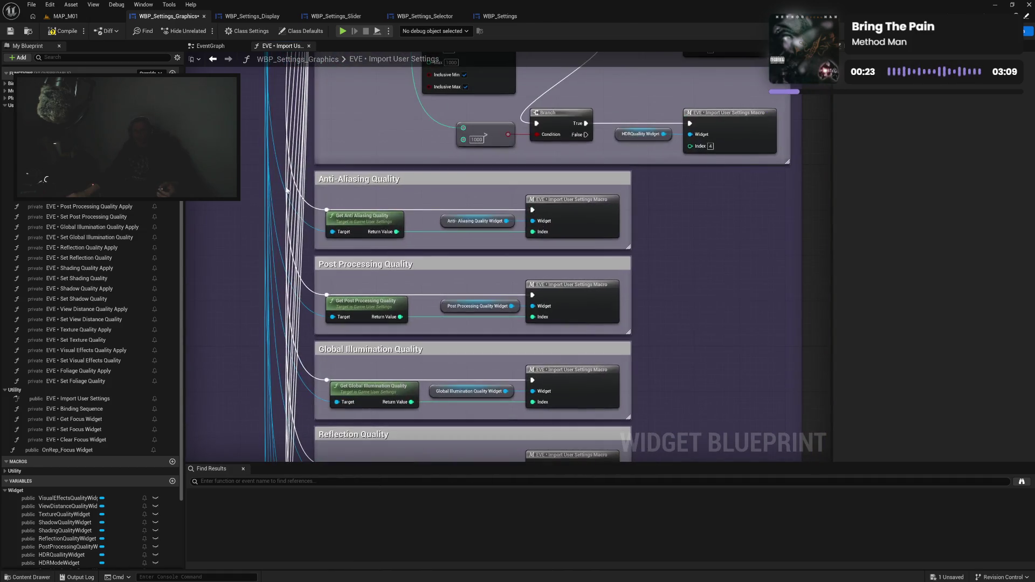
click(311, 46)
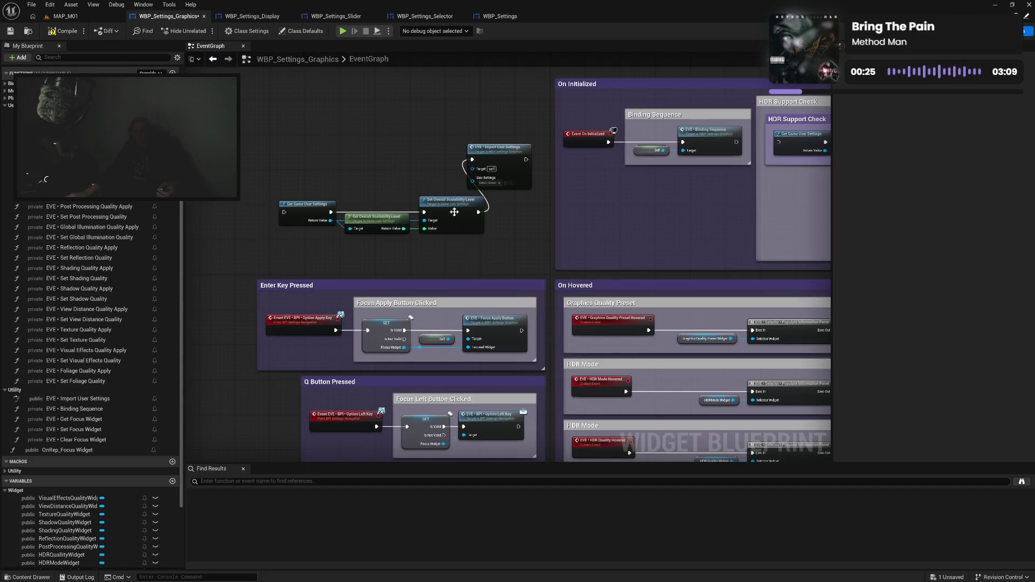
Add a Get Save Game Manager node beside the Import User Settings call.
drag(529, 211, 518, 206)
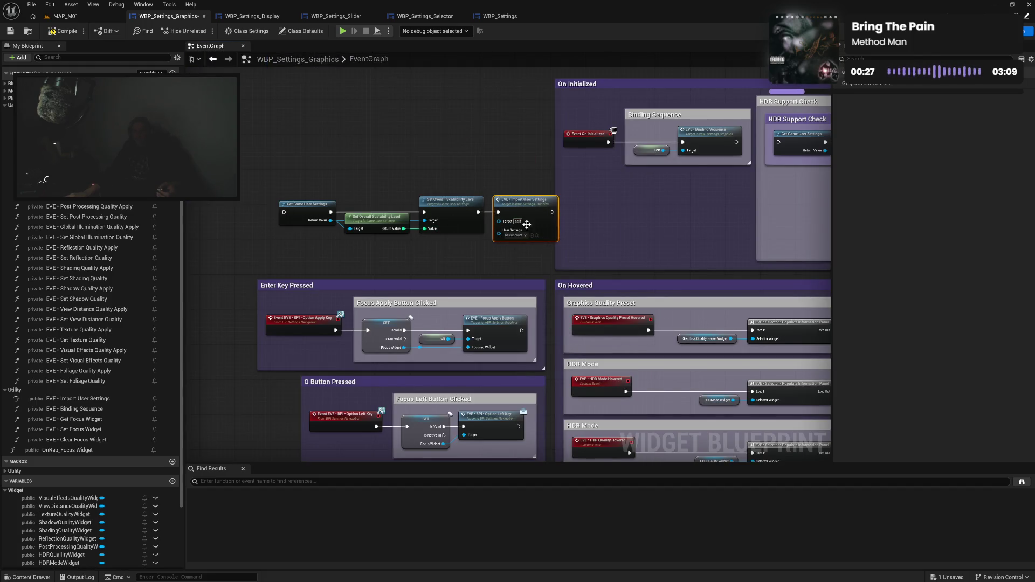
click(455, 251)
right_click(447, 252)
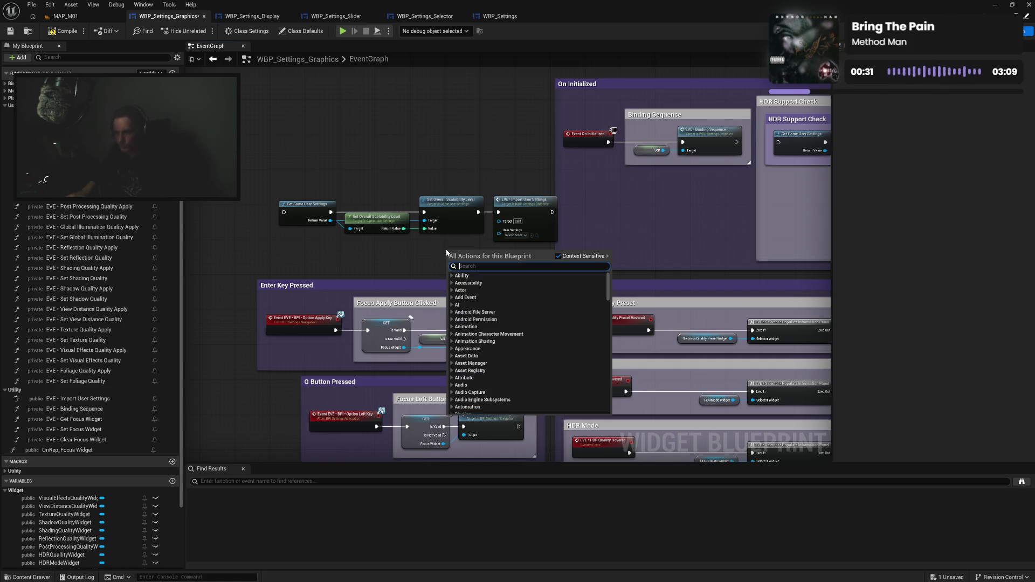
text(get save)
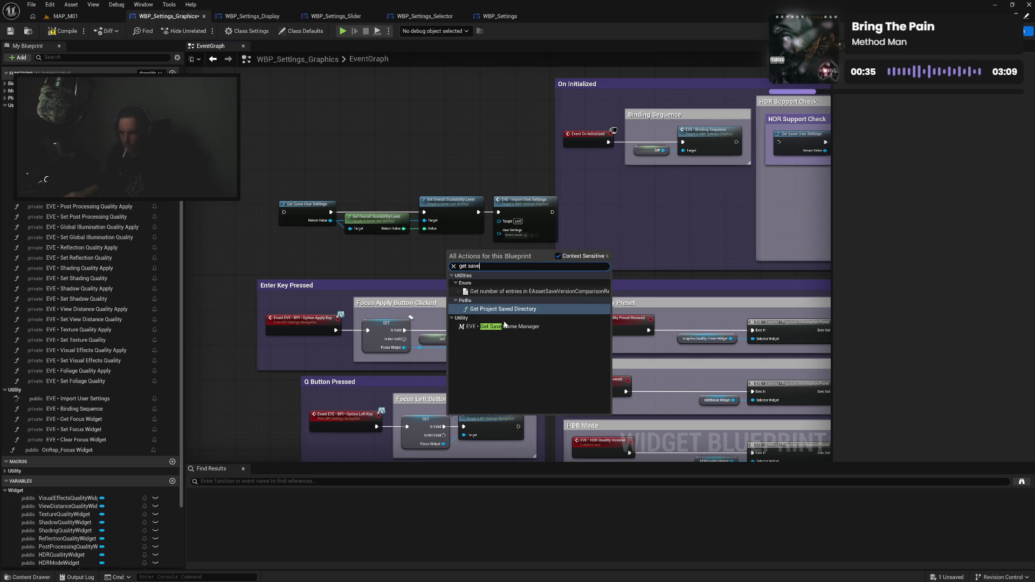
key(Escape)
key(ctrl+v)
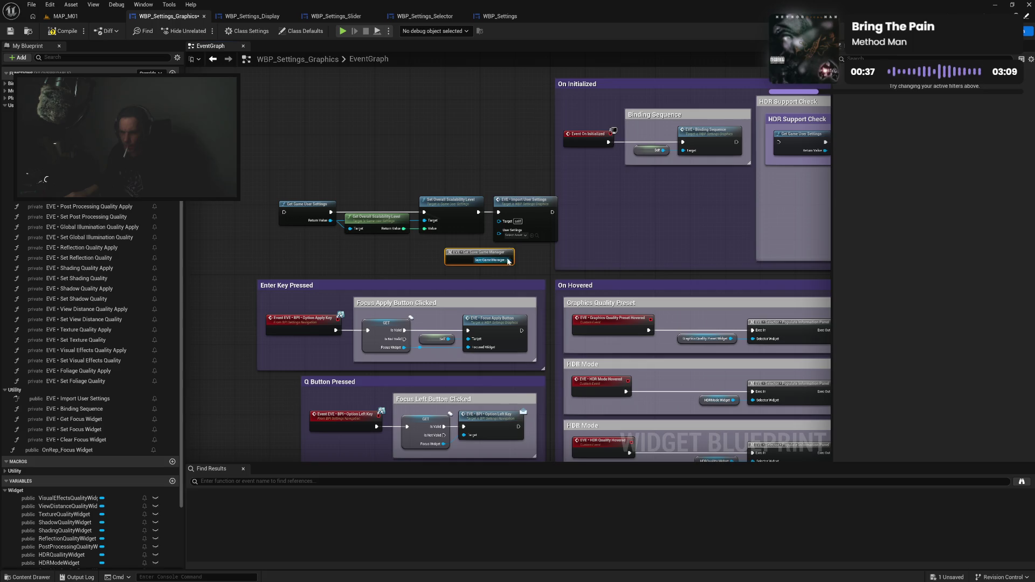
Add Get User Settings from the manager, run it after the scalability setter, and feed Import User Settings.
drag(507, 260, 522, 263)
text(user sett)
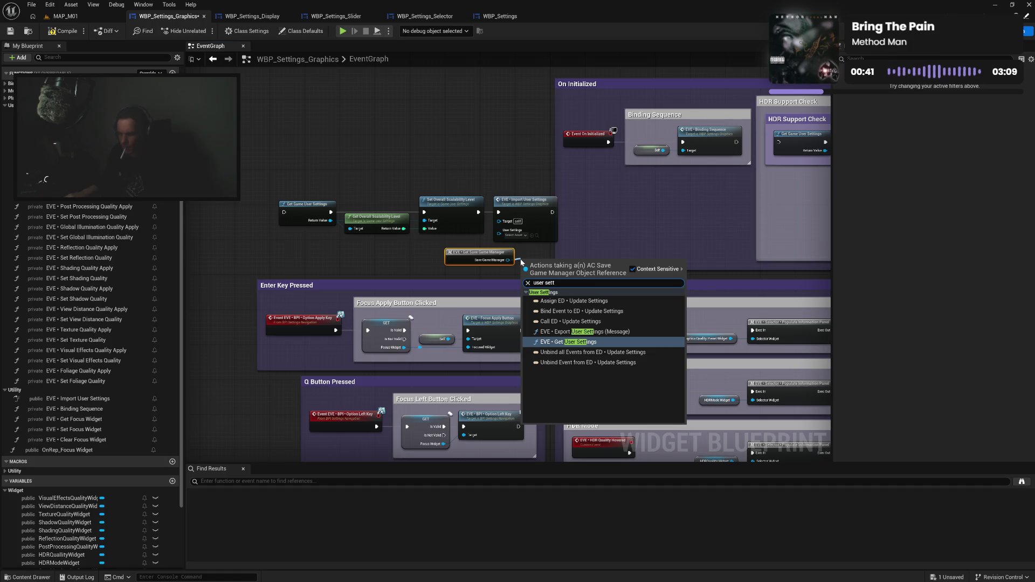
click(566, 342)
drag(554, 270, 555, 253)
drag(484, 254, 479, 258)
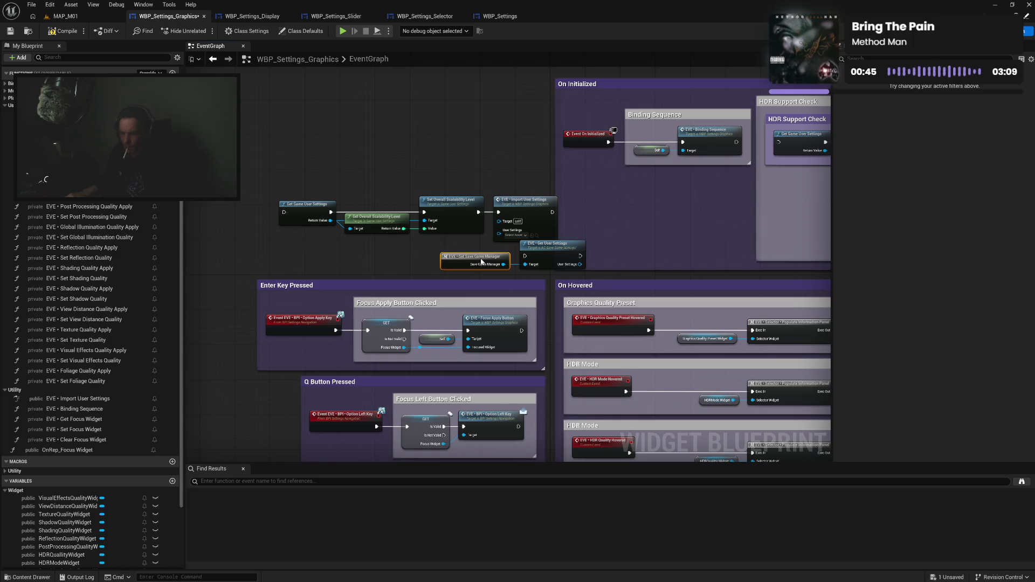
mouse_move(482, 213)
mouse_down()
mouse_move(526, 256)
mouse_move(582, 226)
mouse_move(618, 232)
mouse_move(596, 262)
mouse_move(609, 261)
mouse_up()
drag(636, 226, 663, 249)
click(647, 152)
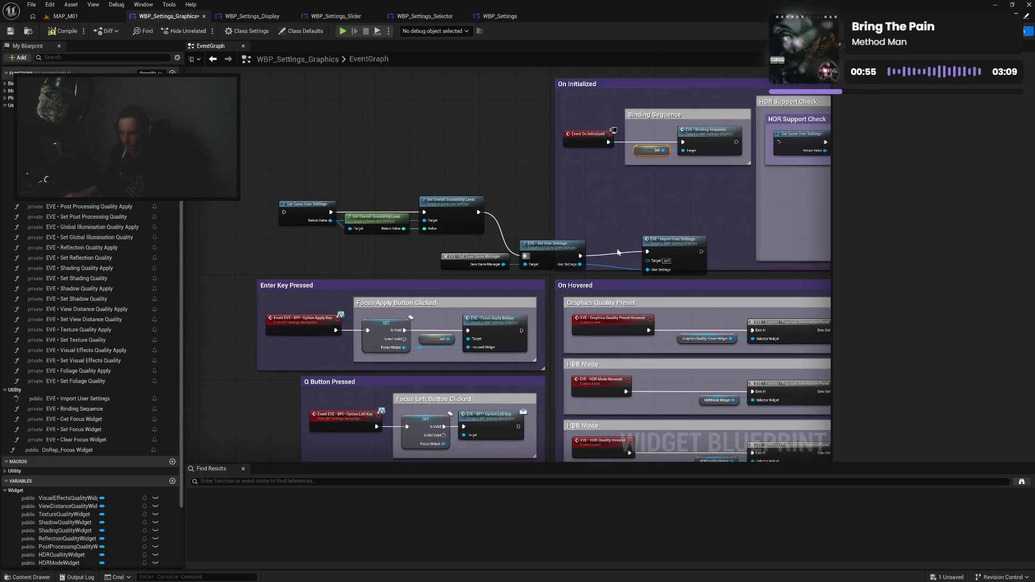
Paste a Self reference into Import User Settings' Target and align the save game nodes.
key(ctrl+c)
key(ctrl+v)
drag(628, 263, 674, 243)
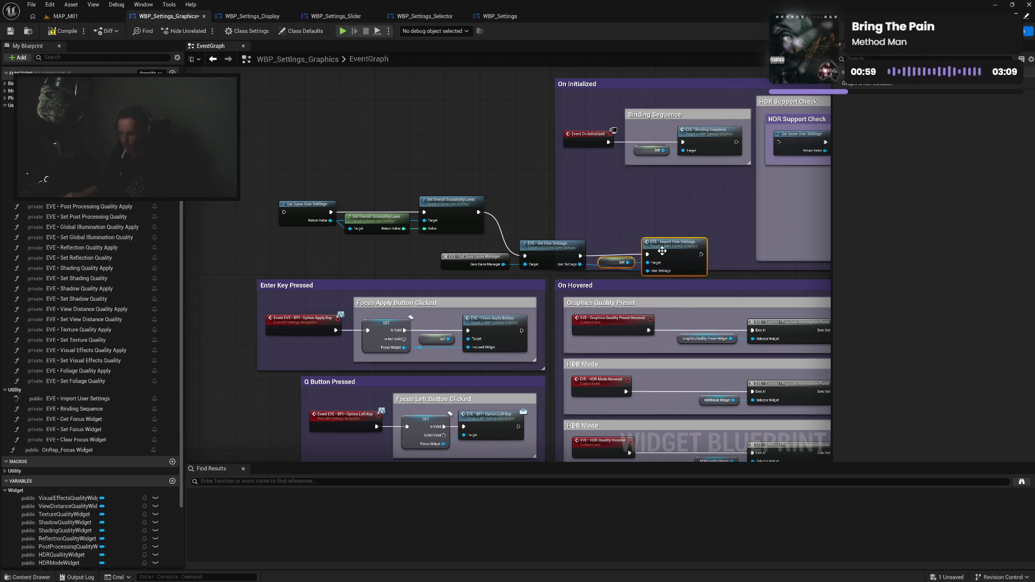
key(q)
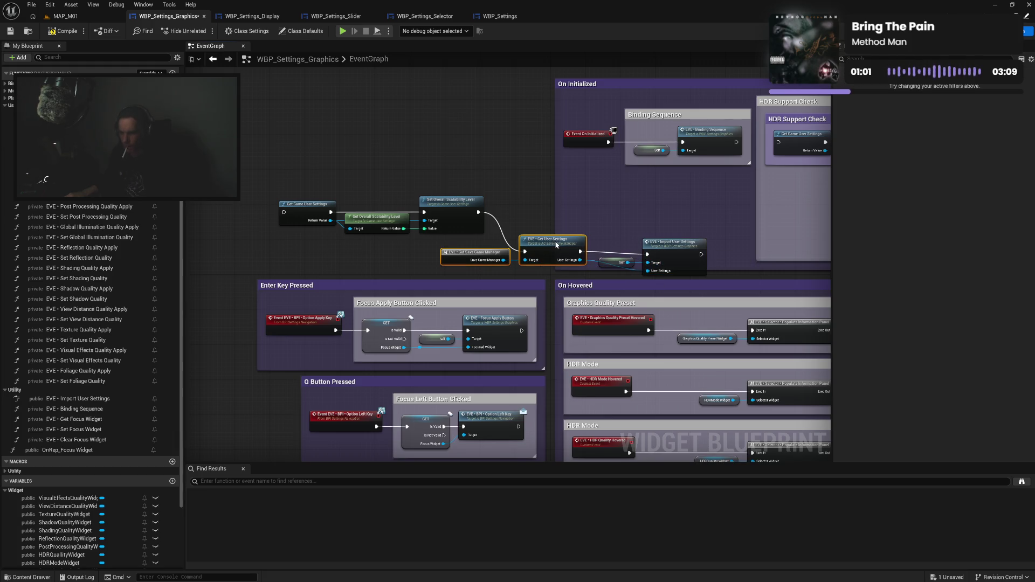
mouse_move(615, 247)
mouse_down()
mouse_move(659, 267)
mouse_move(662, 252)
mouse_up()
key(q)
Detach Get Overall Scalability Level from Value, tidy the chain, and open Set Graphics Quality Preset.
drag(527, 252, 475, 258)
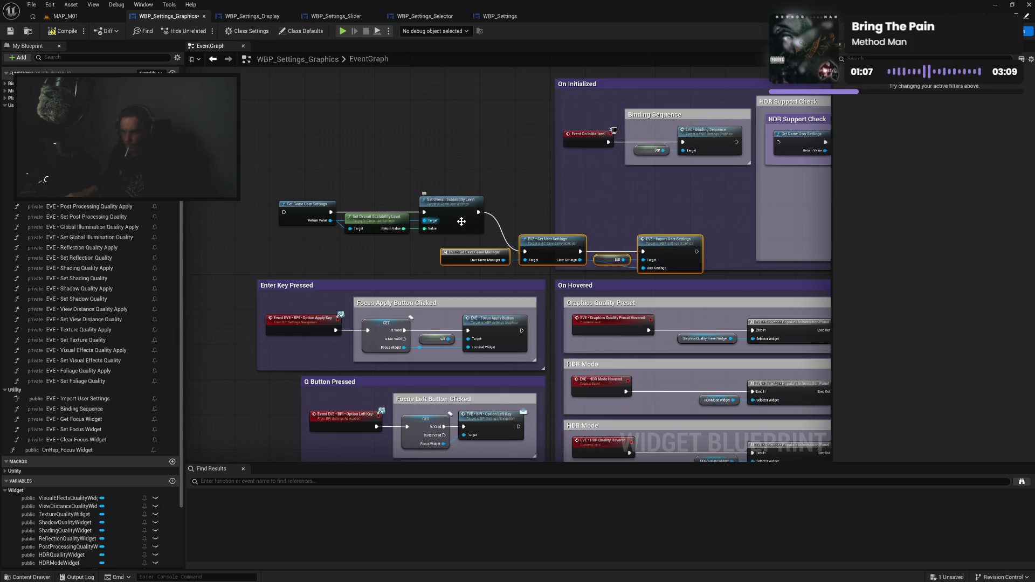
mouse_move(547, 247)
mouse_down()
mouse_move(585, 229)
mouse_move(601, 206)
mouse_up()
mouse_move(305, 187)
mouse_down()
mouse_move(470, 232)
mouse_move(368, 208)
mouse_move(335, 213)
mouse_move(480, 261)
mouse_up()
alt+click(406, 231)
mouse_move(406, 231)
mouse_down()
mouse_move(375, 267)
mouse_move(404, 225)
mouse_move(316, 233)
mouse_up()
drag(408, 180, 730, 241)
drag(718, 201, 649, 209)
drag(380, 202, 383, 197)
drag(302, 199, 304, 199)
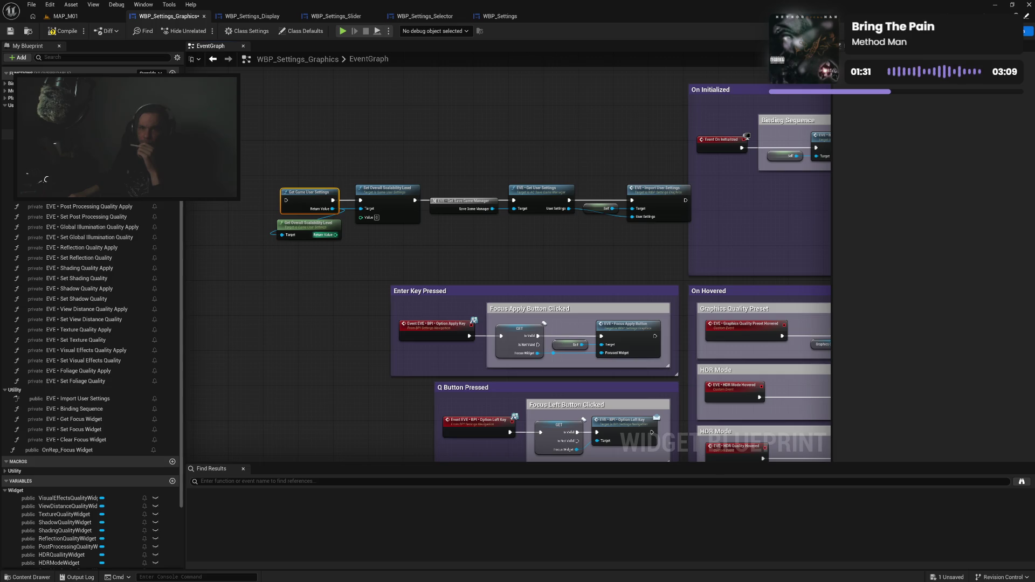
double_click(86, 134)
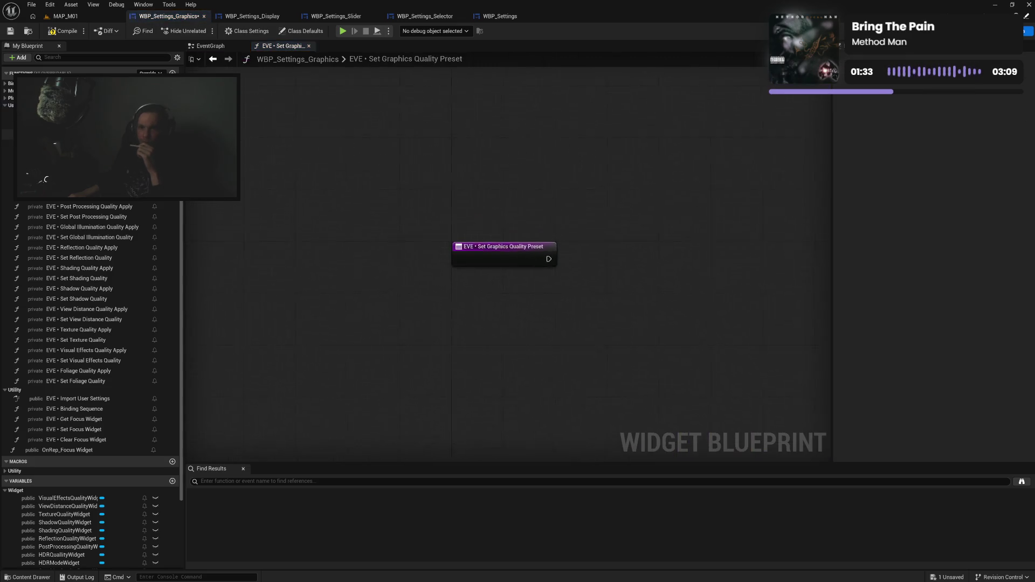
Reposition the Set Graphics Quality Preset entry node and recentre the view before leaving.
drag(484, 259, 491, 263)
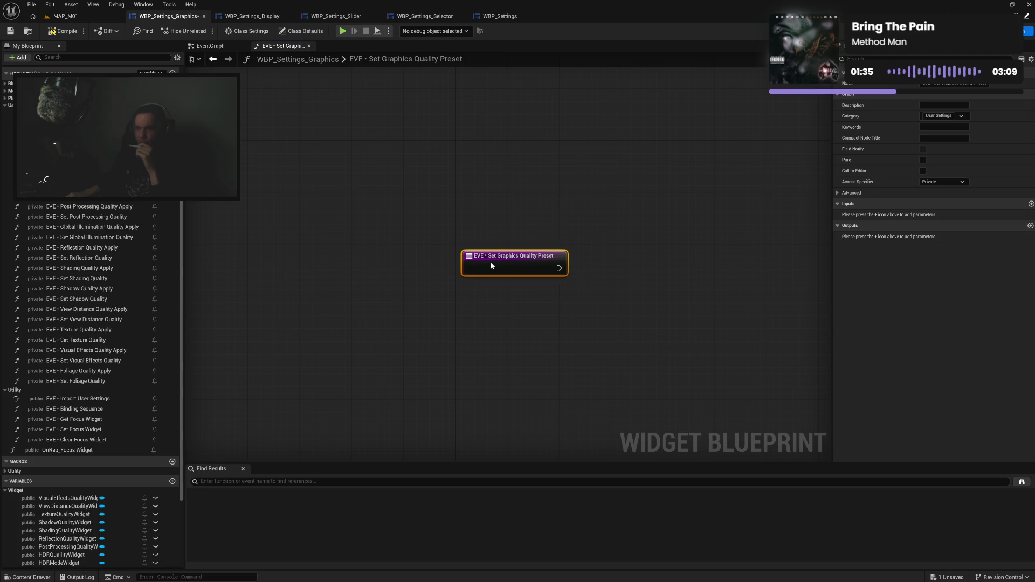
click(478, 222)
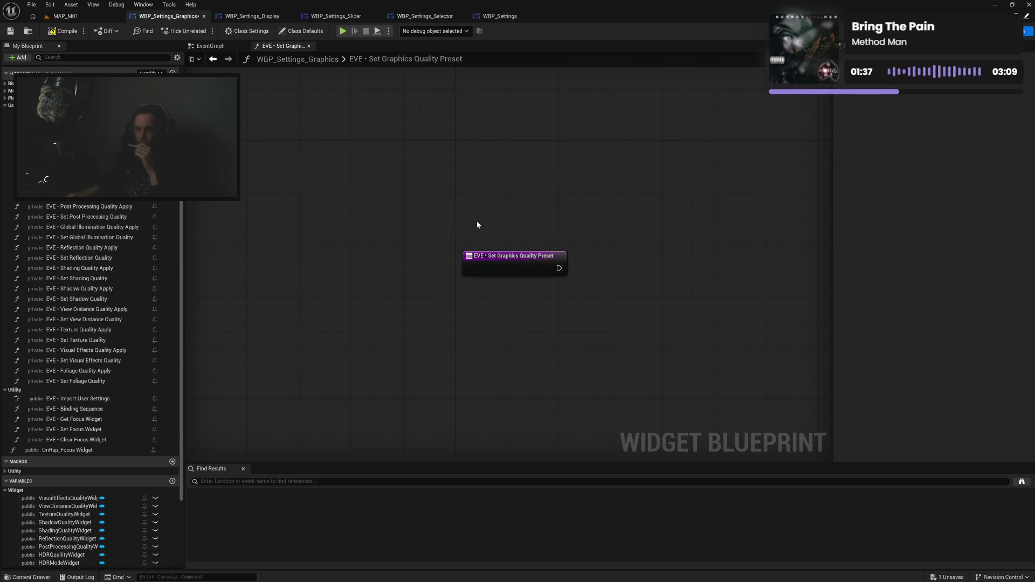
drag(477, 225, 376, 204)
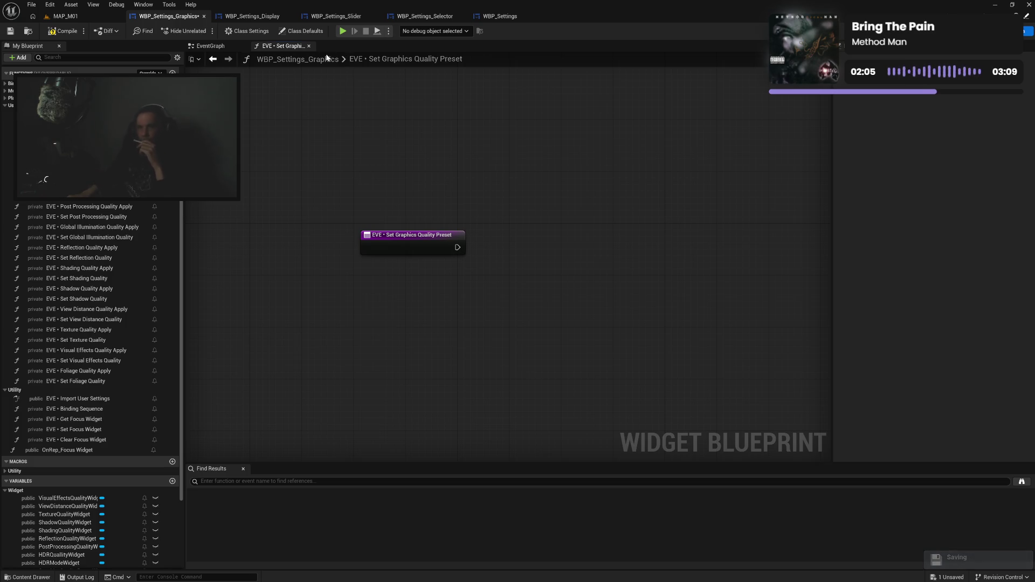
click(210, 46)
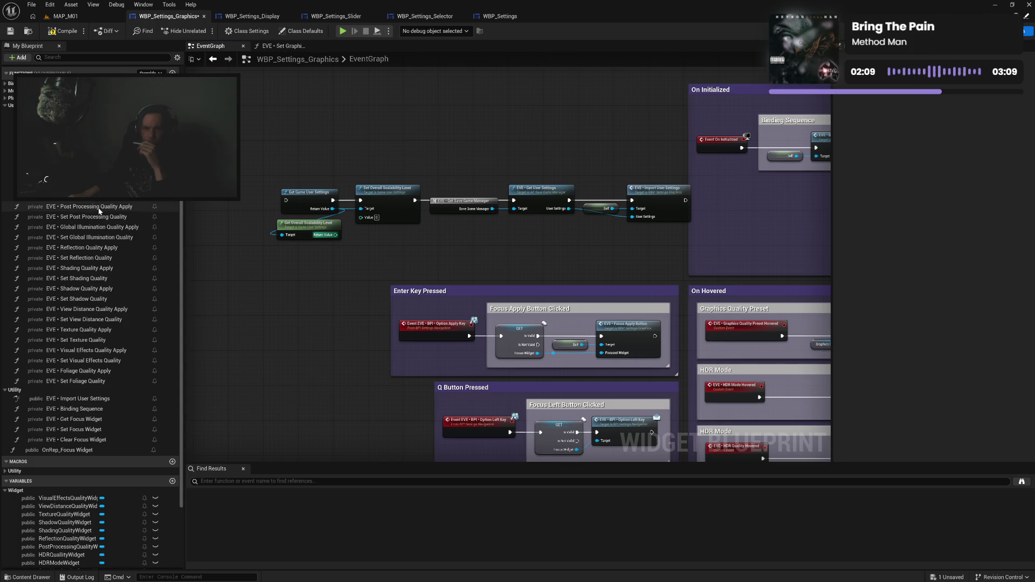
Copy the Set Anti-Aliasing Quality logic into Set Graphics Quality Preset, wiring its entry to Get Game User Settings.
double_click(81, 197)
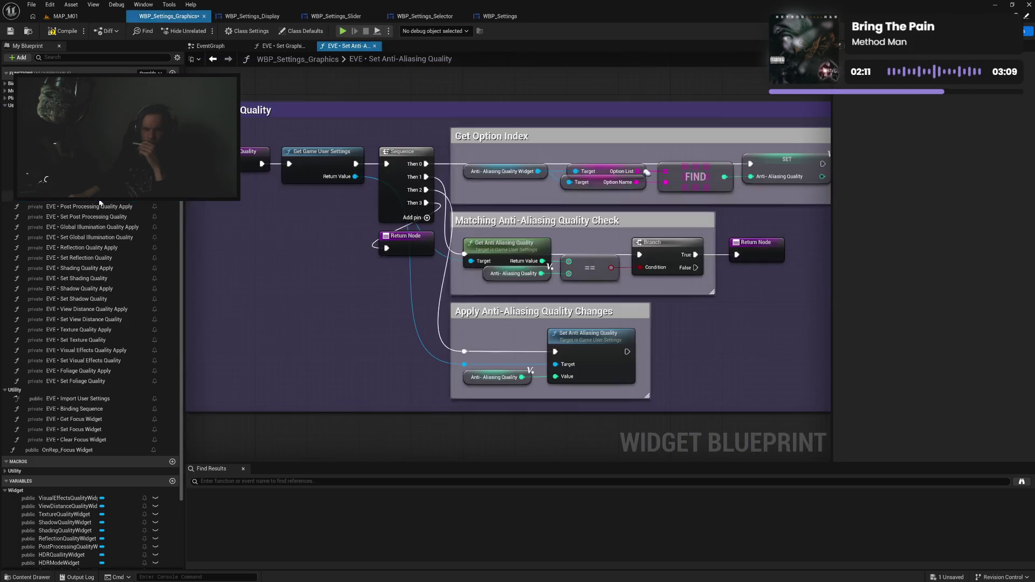
mouse_move(337, 99)
mouse_down()
mouse_move(807, 383)
mouse_move(772, 398)
mouse_up()
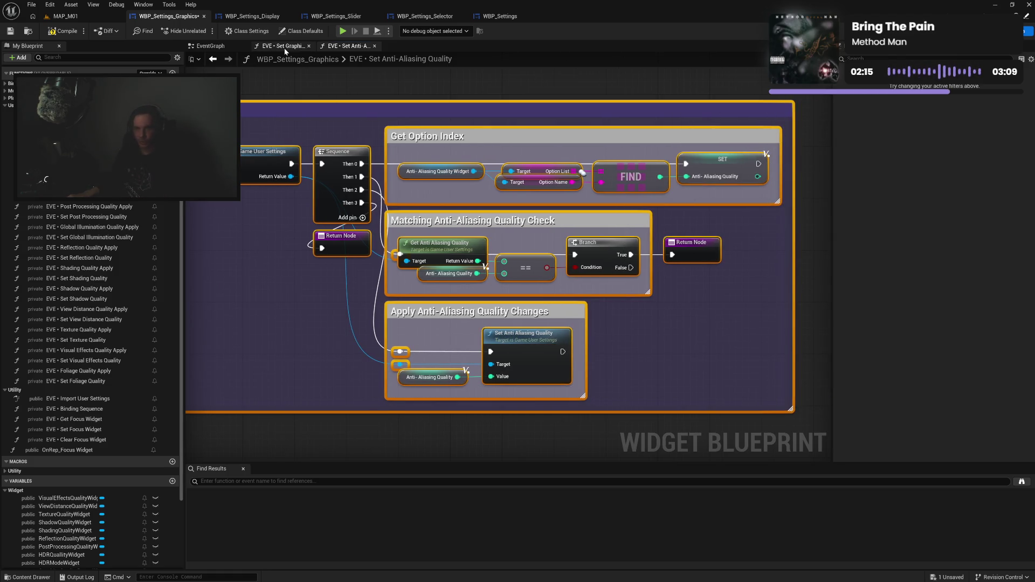
click(283, 46)
key(ctrl+v)
mouse_move(378, 237)
mouse_down()
mouse_move(434, 128)
mouse_move(449, 135)
mouse_up()
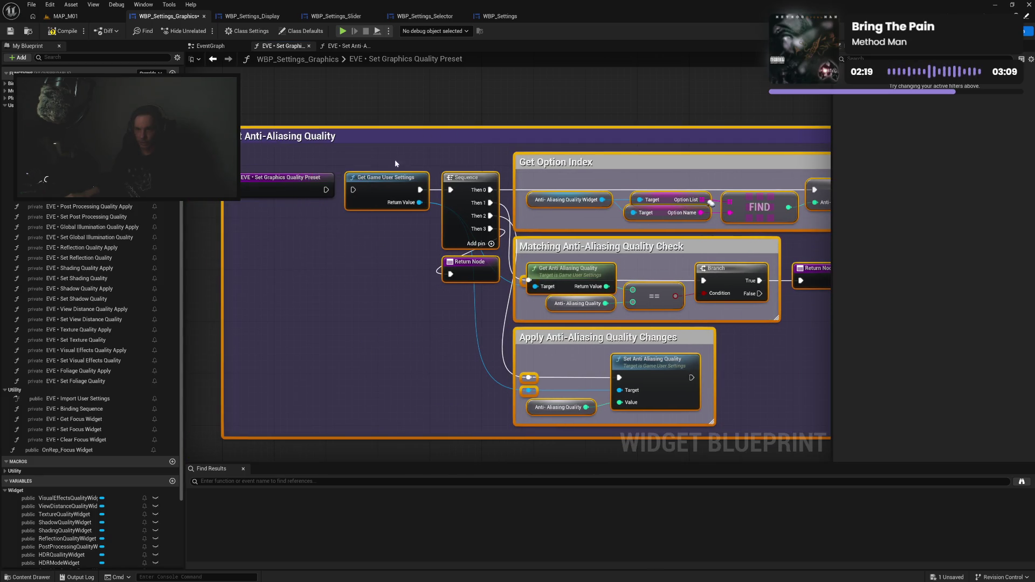
drag(327, 190, 353, 190)
Widen and reposition the pasted comment blocks, then compile with F7.
click(222, 229)
drag(218, 225, 213, 225)
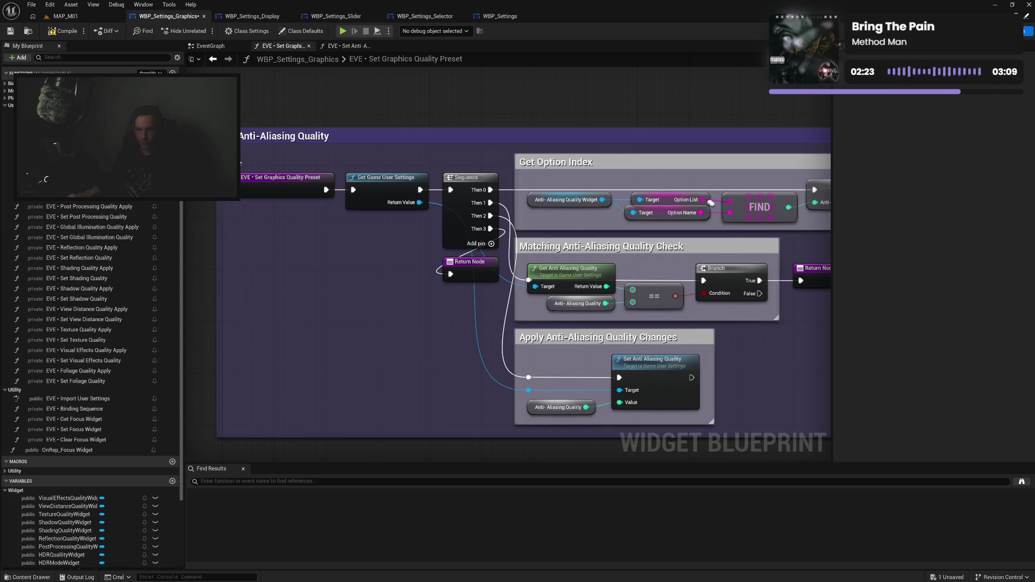
mouse_move(242, 141)
mouse_down()
mouse_move(256, 185)
mouse_move(318, 230)
mouse_move(257, 185)
mouse_up()
click(259, 146)
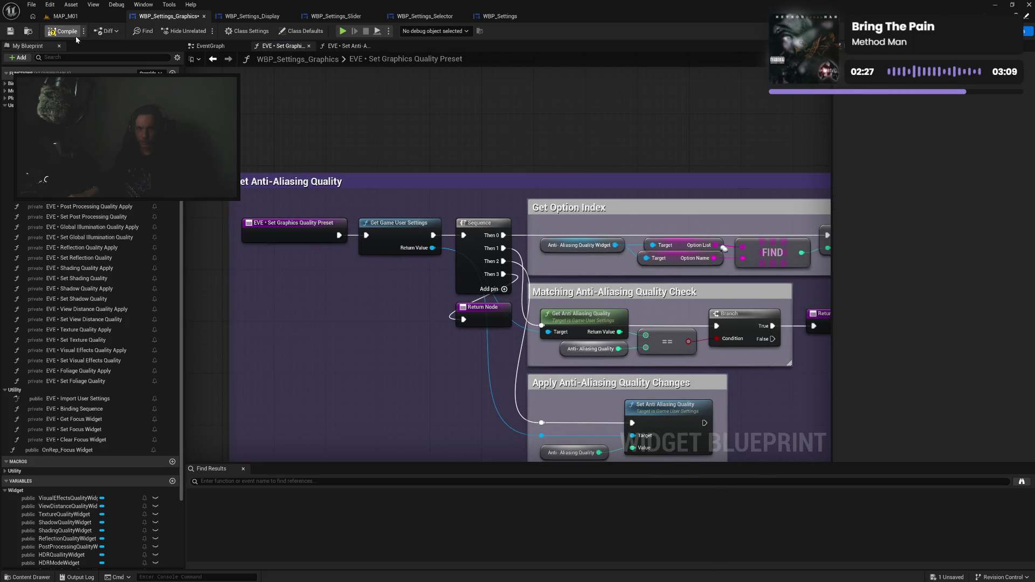
key(F7)
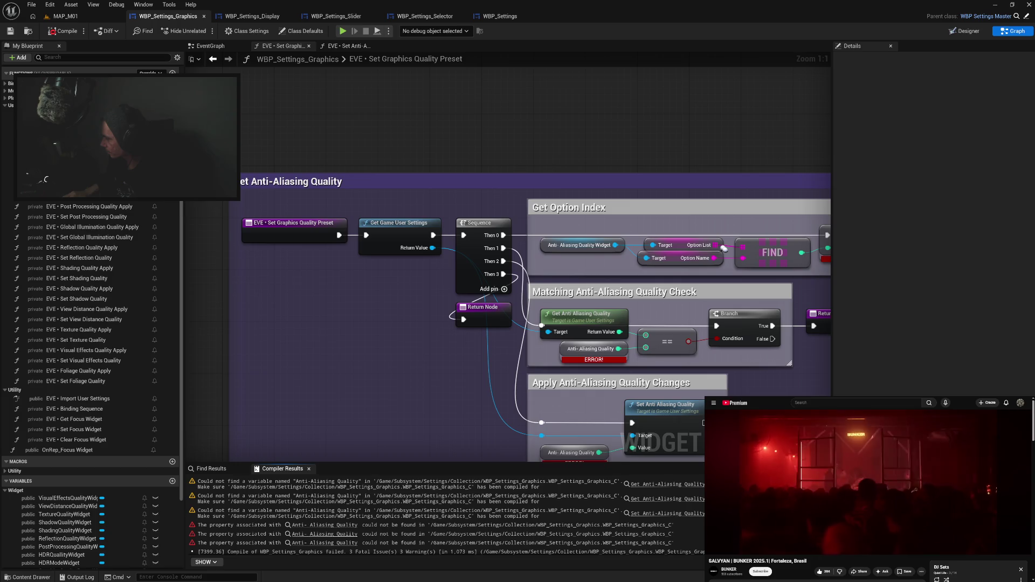
Review the Compiler Results errors about the missing Anti-Aliasing Quality variable.
mouse_move(763, 550)
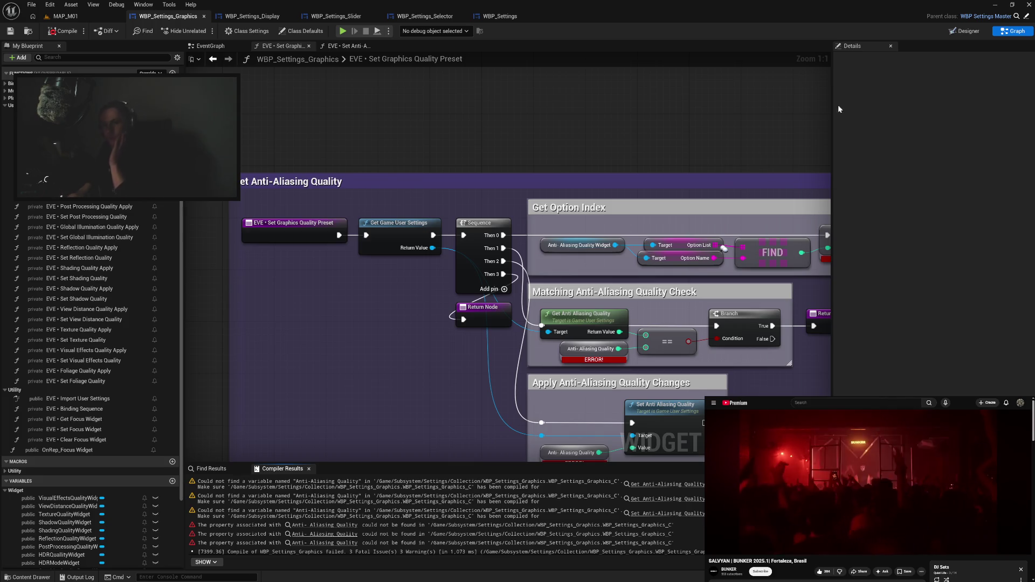
Select the Set Overall Scalability Level and user-settings node chain in the EventGraph.
drag(632, 130, 536, 87)
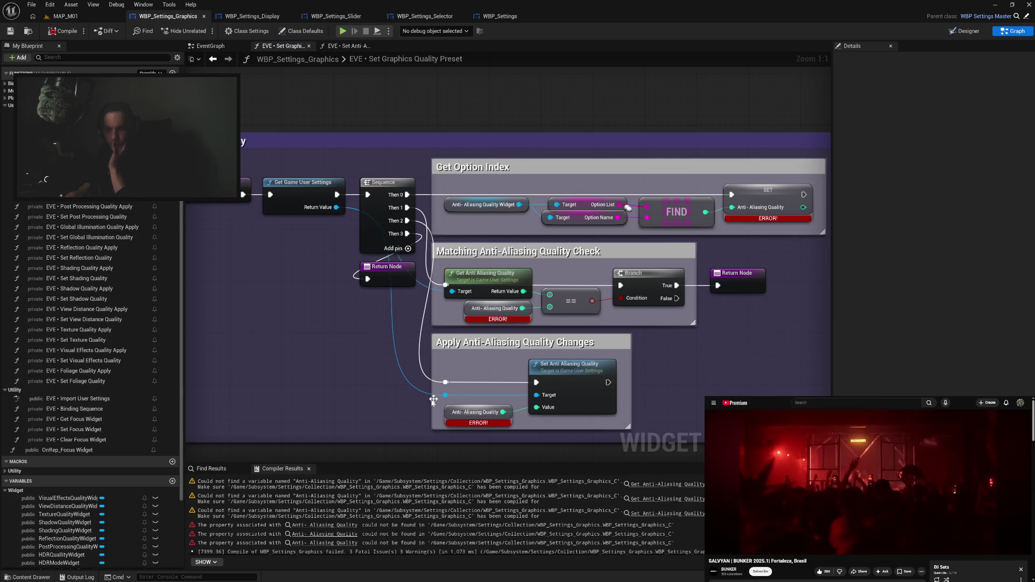
scroll(134, 411, down, 2)
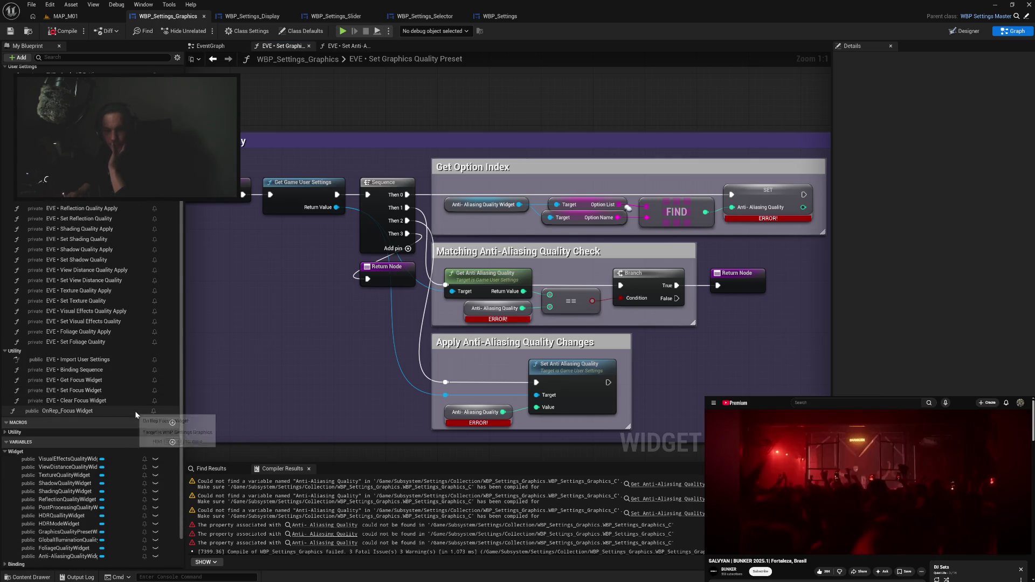
scroll(135, 411, up, 4)
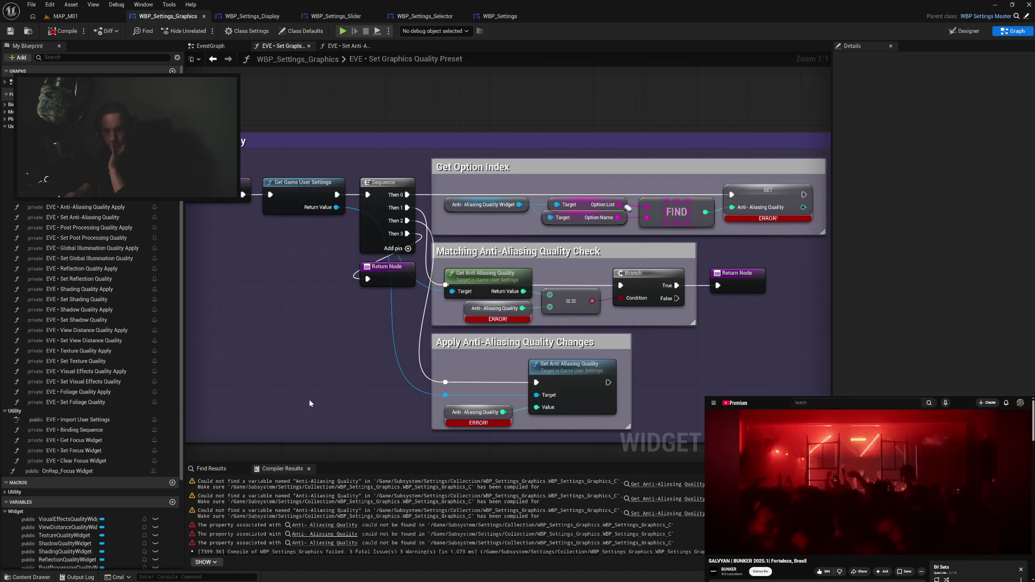
mouse_move(337, 406)
mouse_down()
mouse_move(360, 354)
mouse_move(348, 377)
mouse_up()
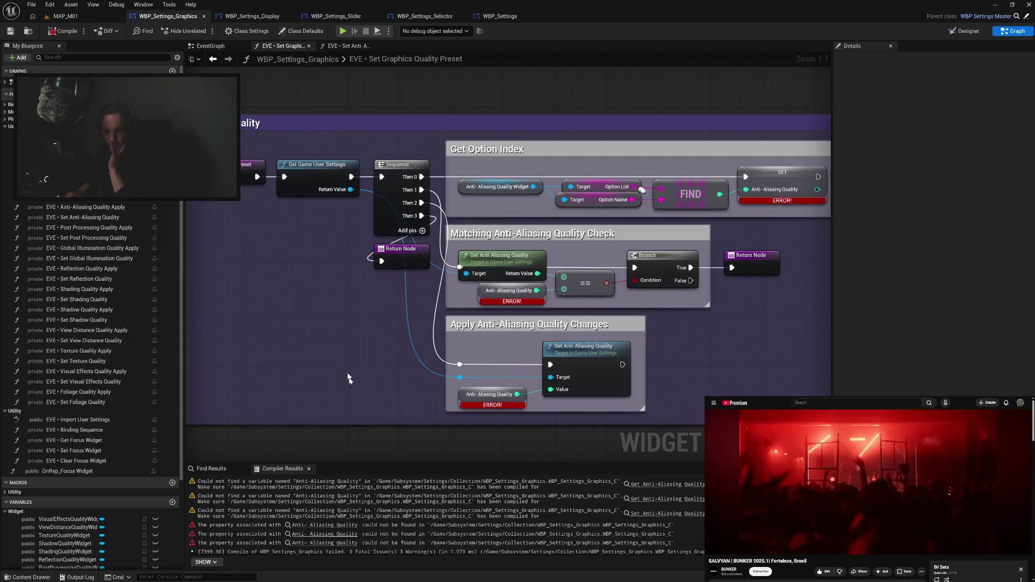
click(213, 46)
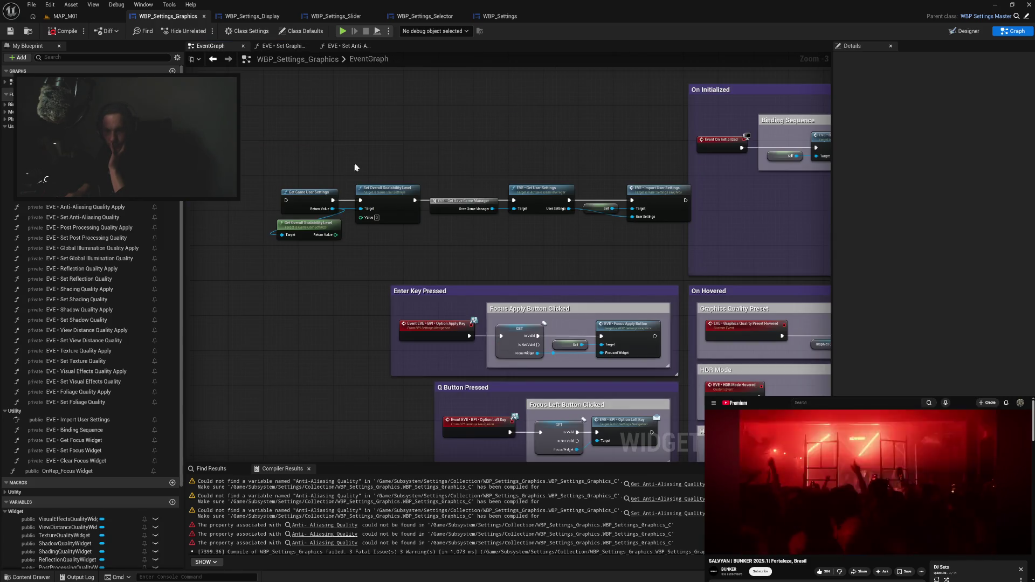
drag(370, 165, 642, 240)
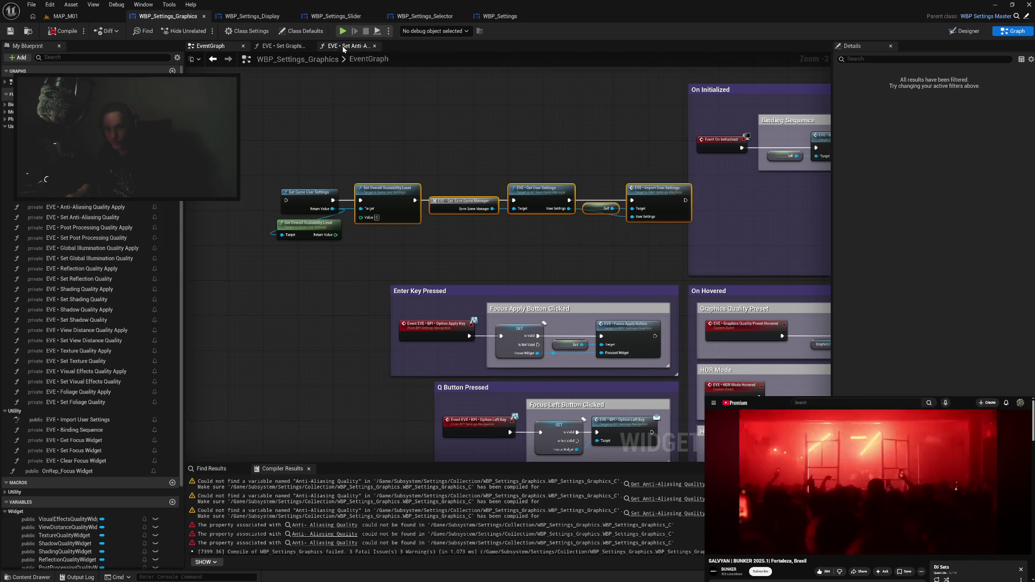
click(343, 46)
scroll(546, 137, up, 4)
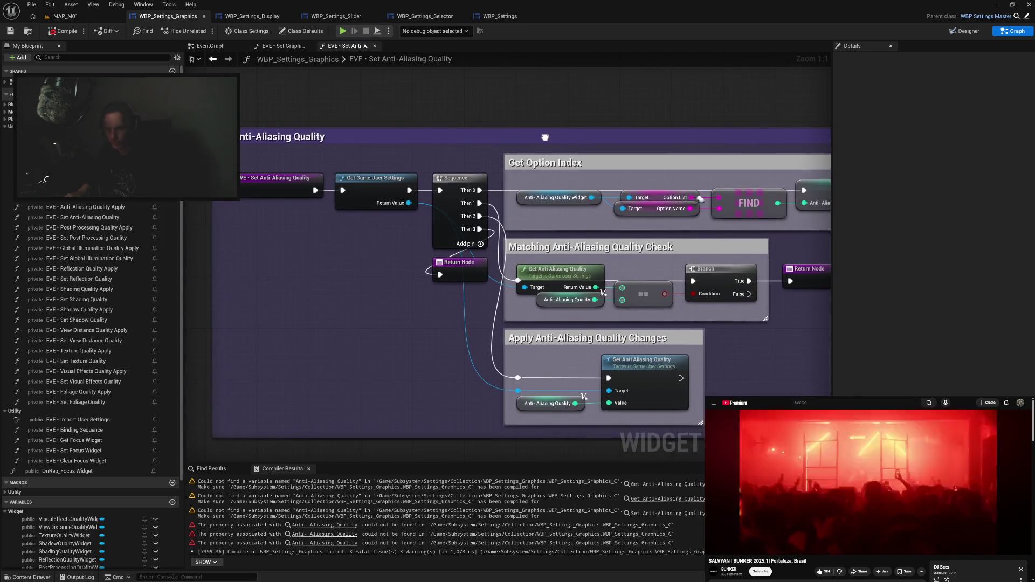
click(283, 46)
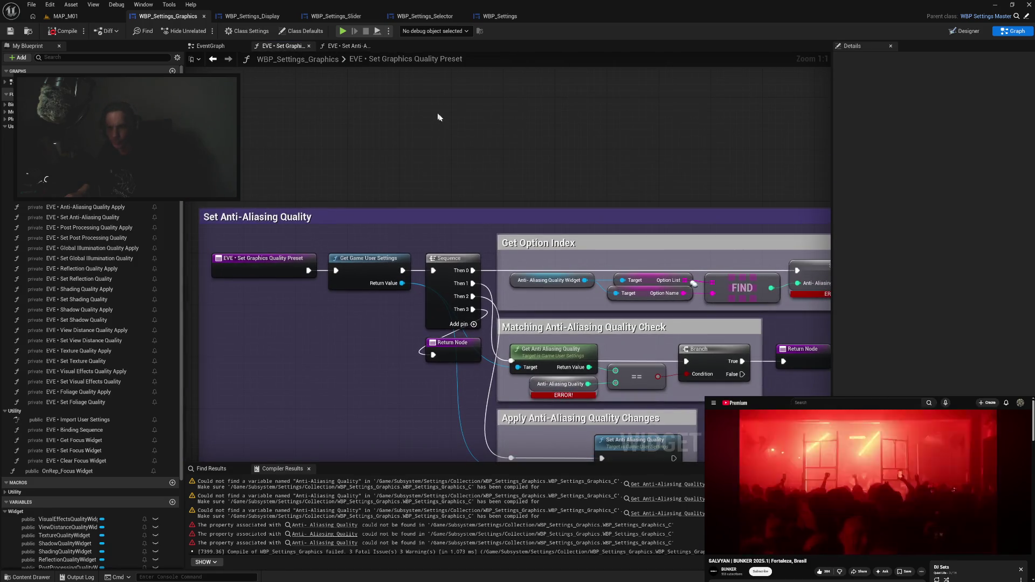
Paste the five-node chain below the apply-changes group and swap the getter to GraphicsQualityPresetWidget.
key(ctrl+v)
mouse_move(273, 122)
mouse_down()
mouse_move(411, 192)
mouse_move(497, 346)
mouse_move(500, 270)
mouse_up()
mouse_move(602, 250)
mouse_down()
mouse_move(550, 363)
mouse_move(445, 359)
mouse_move(509, 370)
mouse_up()
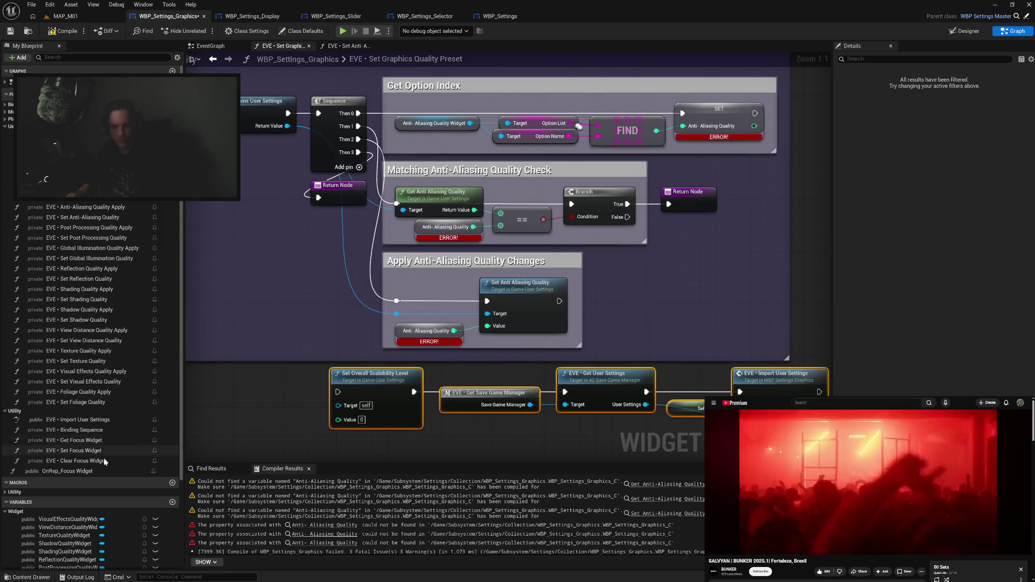
scroll(97, 485, down, 4)
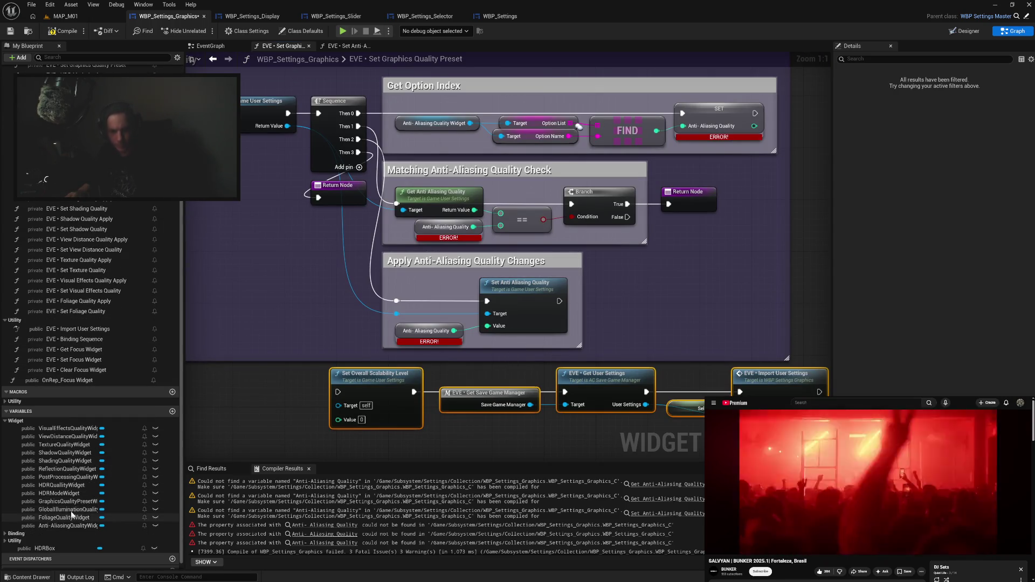
mouse_move(97, 502)
mouse_down()
mouse_move(415, 96)
mouse_move(434, 123)
mouse_up()
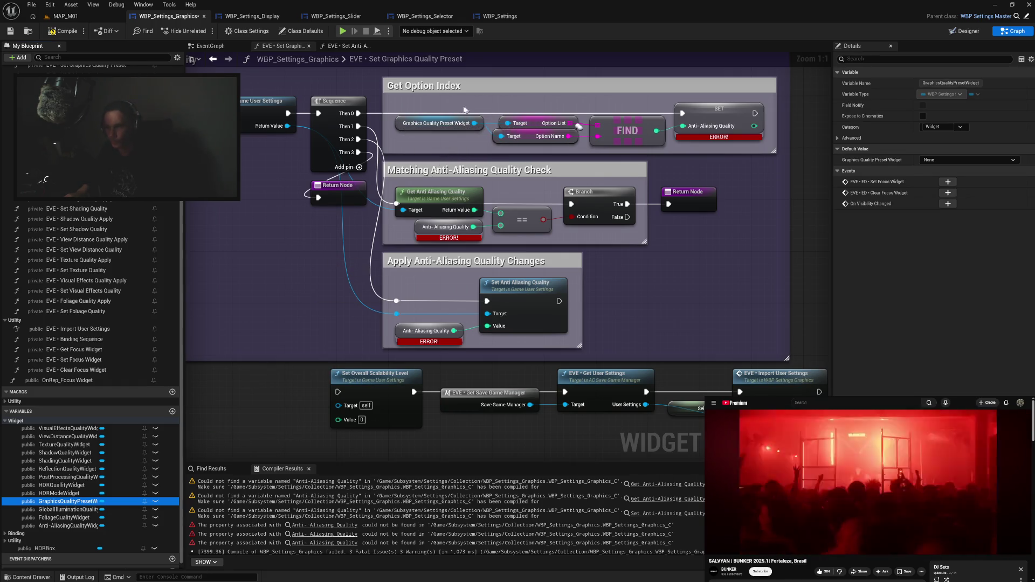
Rename the outer comment to 'Set Graphics Quality Preset'.
click(465, 109)
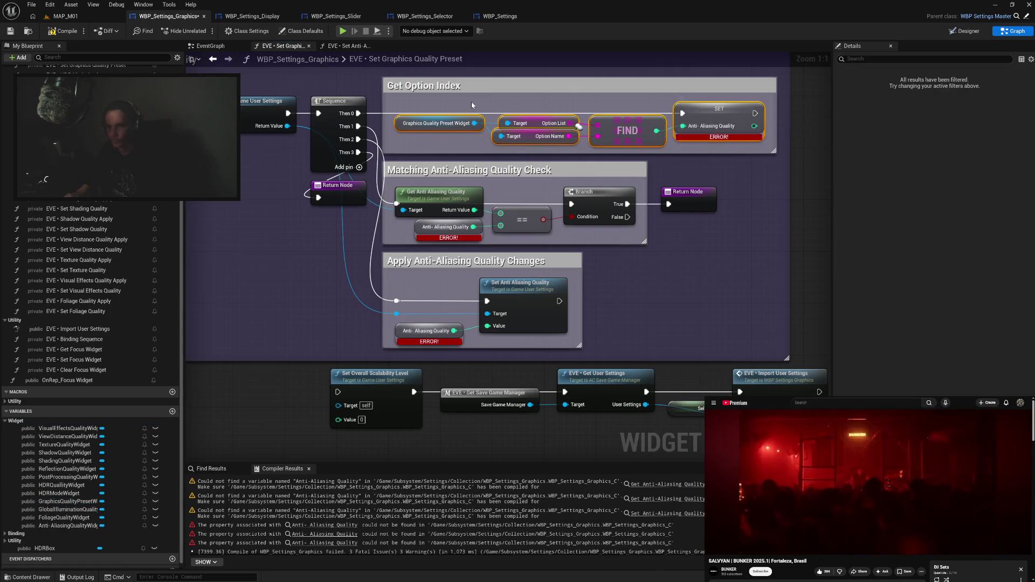
drag(472, 105, 529, 177)
click(244, 135)
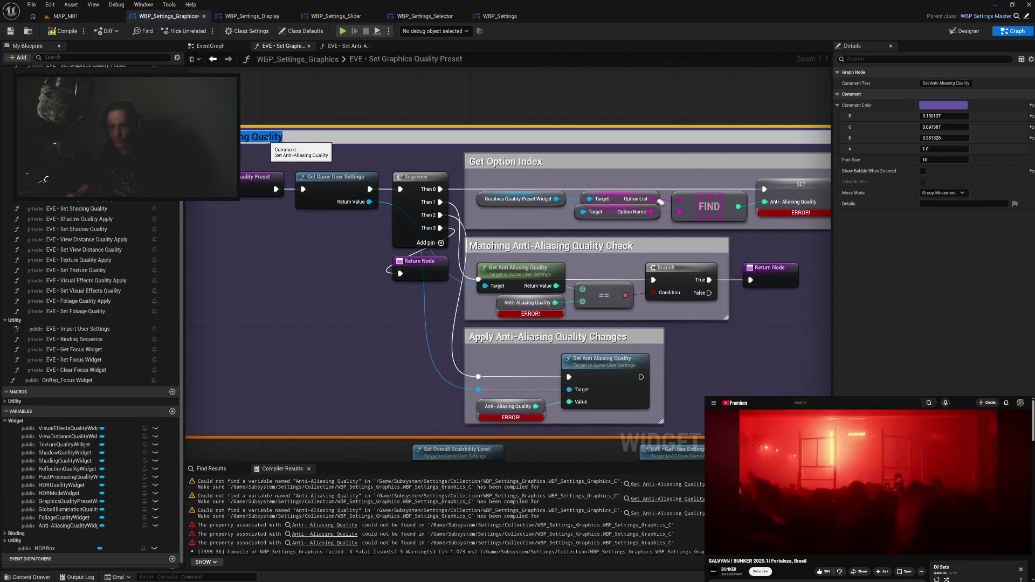
drag(276, 159, 339, 168)
double_click(323, 144)
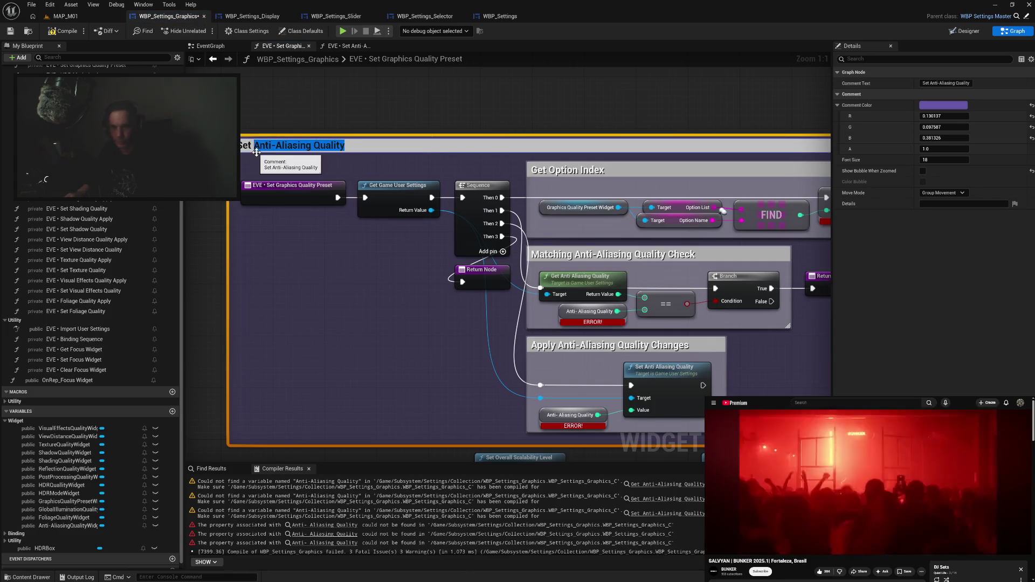
text(Graphics)
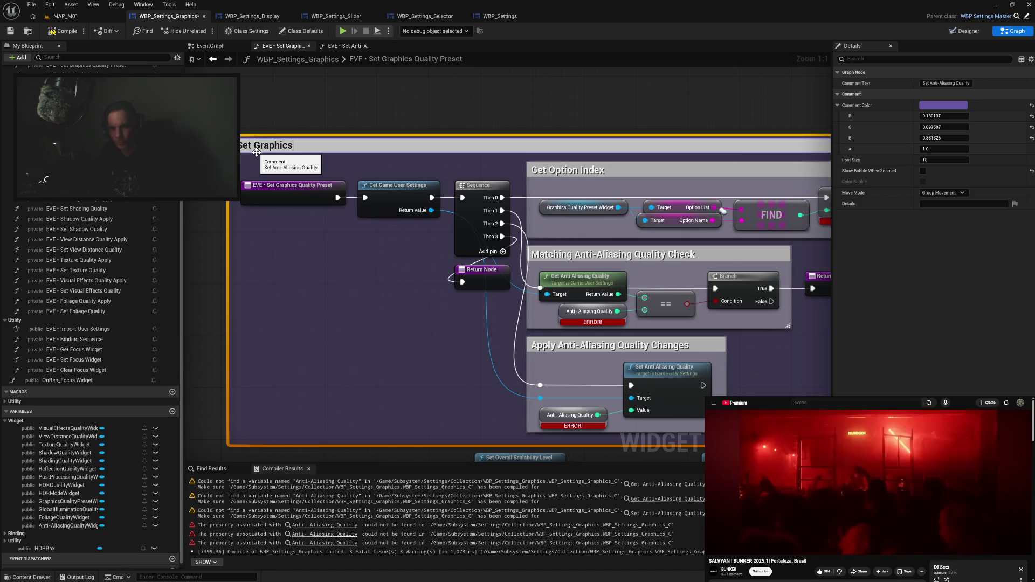
text(Preset)
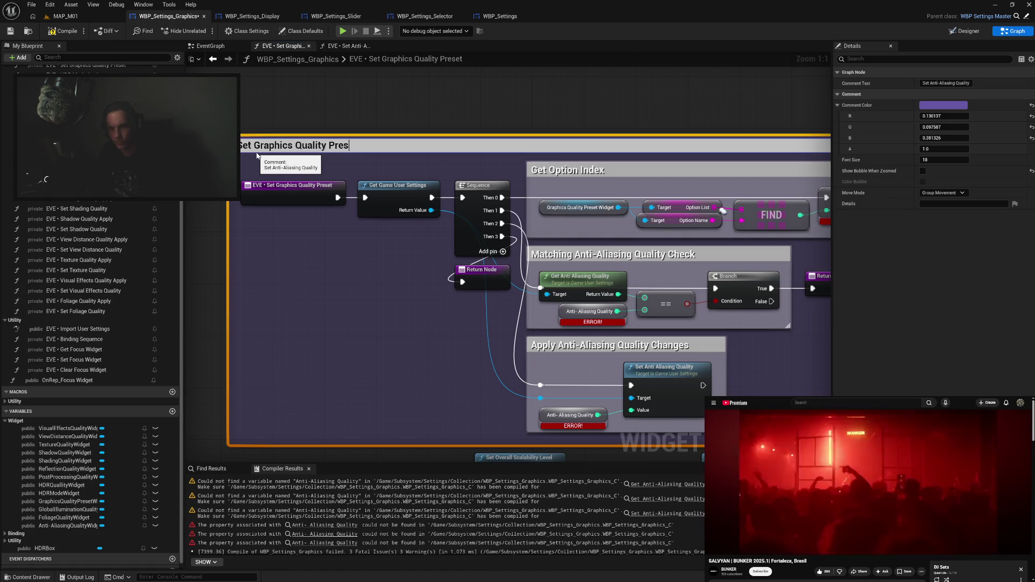
key(Return)
drag(288, 208, 345, 255)
drag(287, 82, 299, 94)
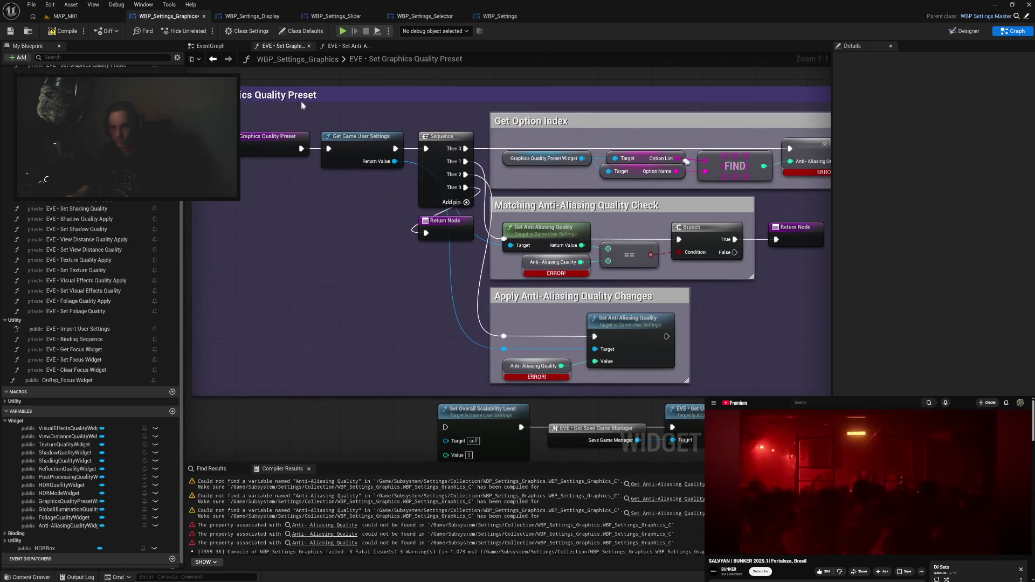
double_click(300, 95)
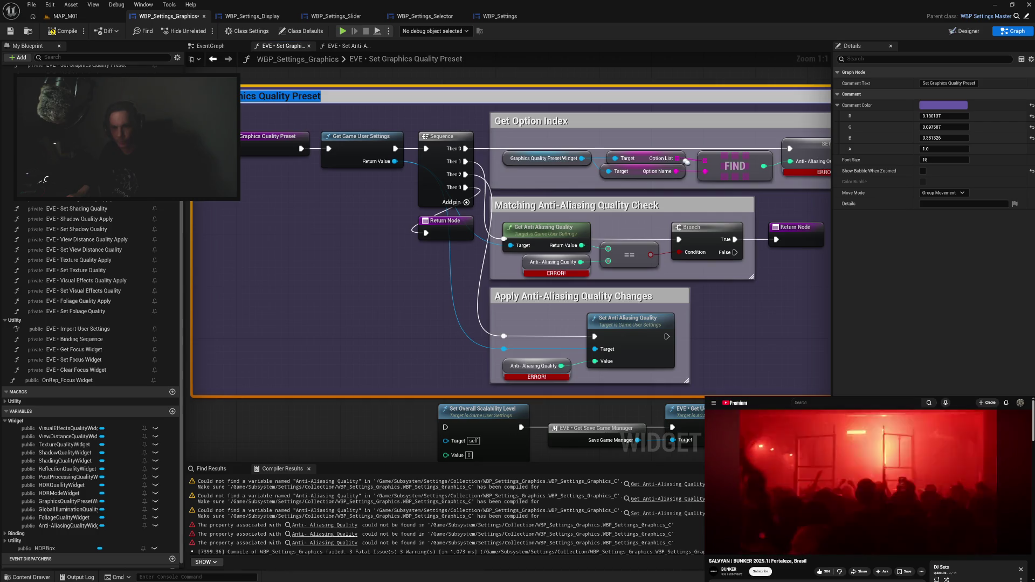
Retitle the matching-check comment to 'Matching Graphics Quality Preset Check'.
click(539, 209)
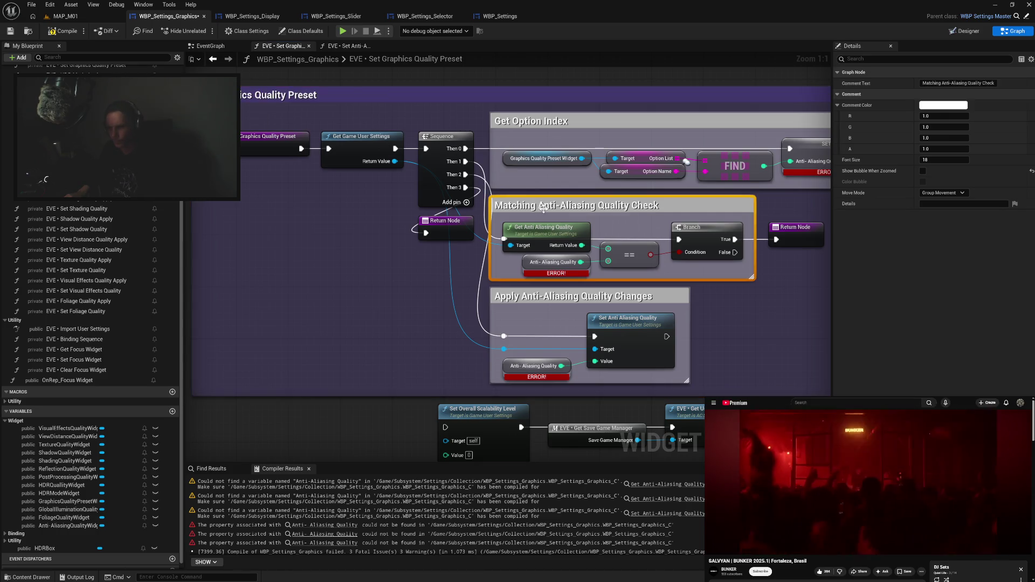
double_click(542, 207)
drag(543, 207, 626, 207)
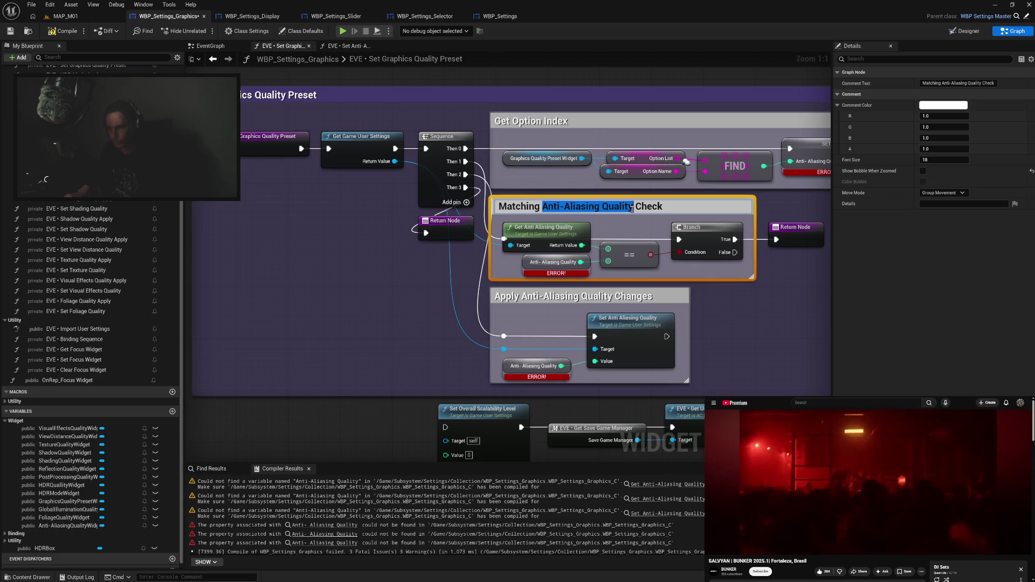
text(Graphics Quality Preset)
key(Return)
Retitle the apply-changes comment to 'Apply Graphics Quality Preset Changes'.
click(441, 290)
click(536, 298)
double_click(536, 298)
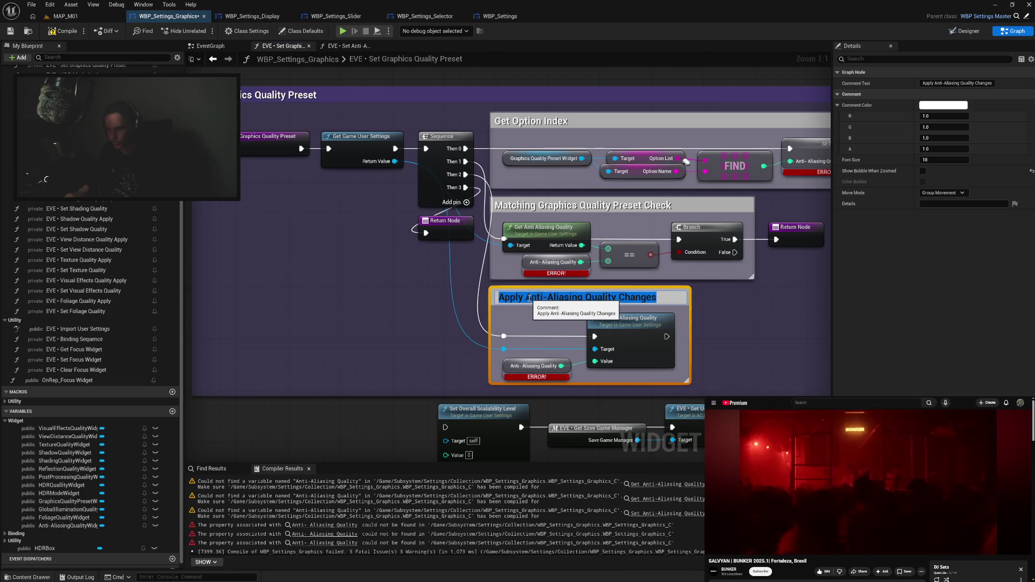
drag(526, 298, 617, 298)
text(Graphics Quality Preset)
click(402, 322)
drag(394, 348, 424, 291)
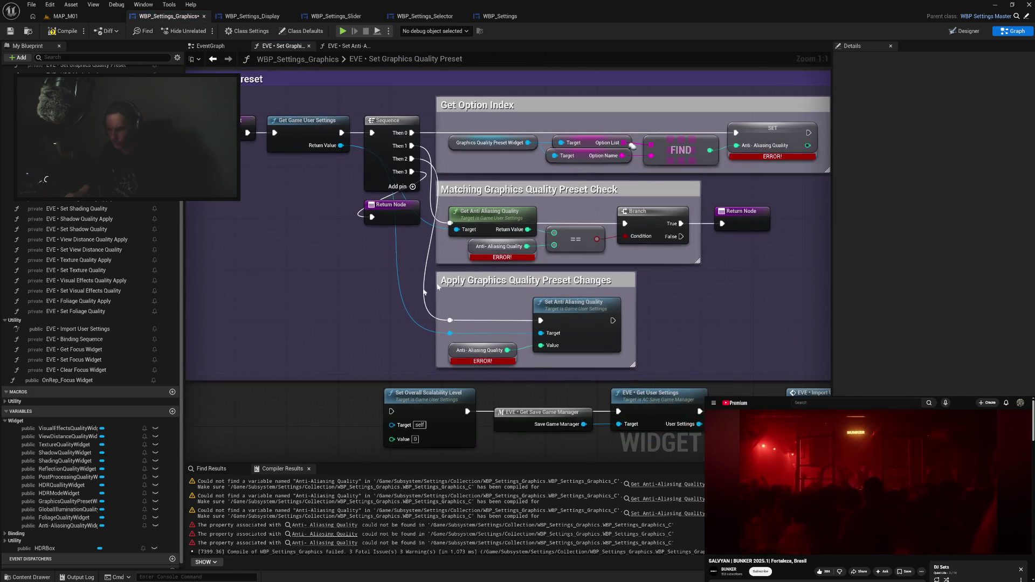
right_click(758, 134)
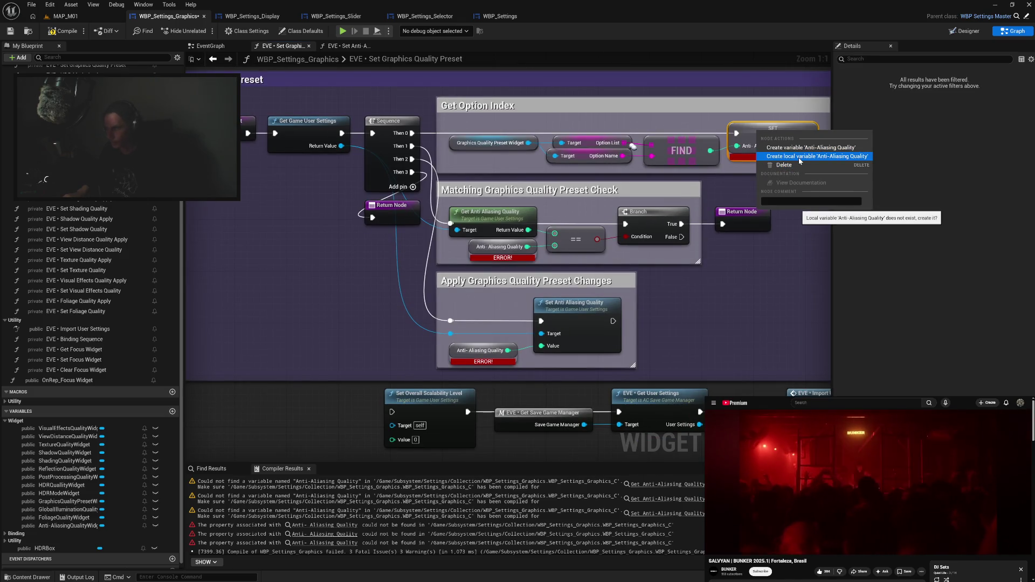
Create the SET node's missing local variable and rename it 'Graphics Quality Preset'.
click(799, 157)
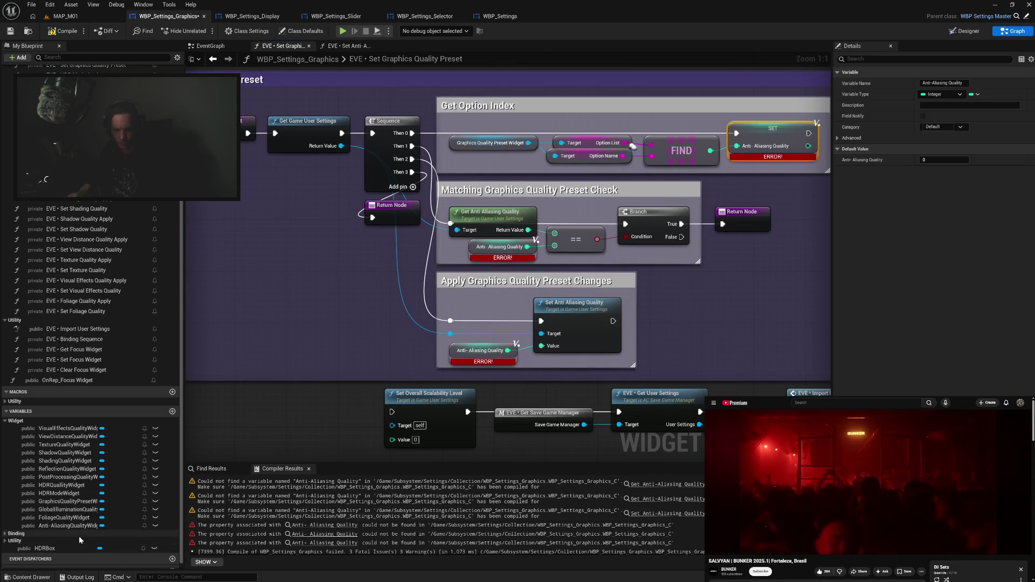
click(18, 564)
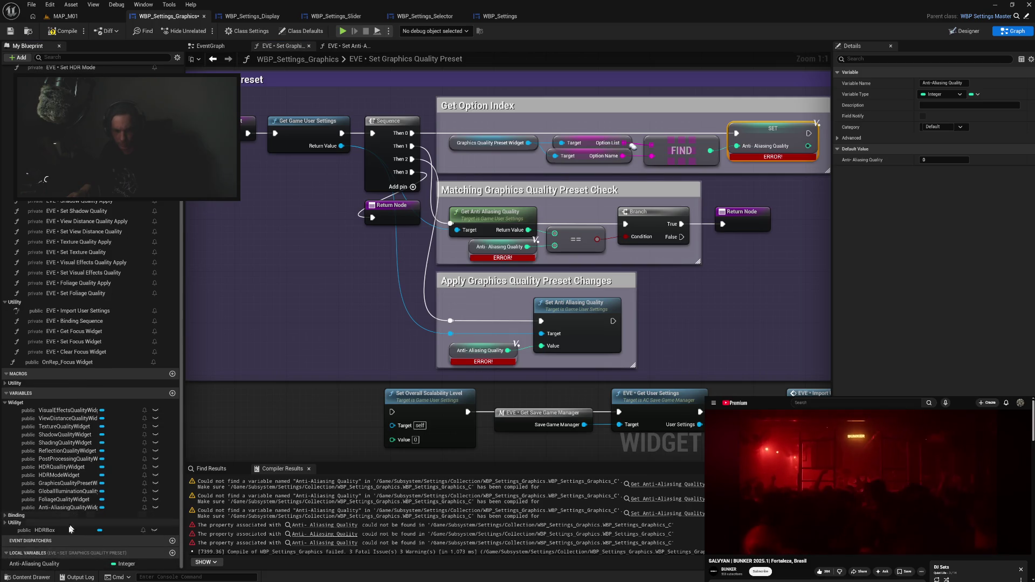
double_click(67, 561)
text(Graphics Quality Preset)
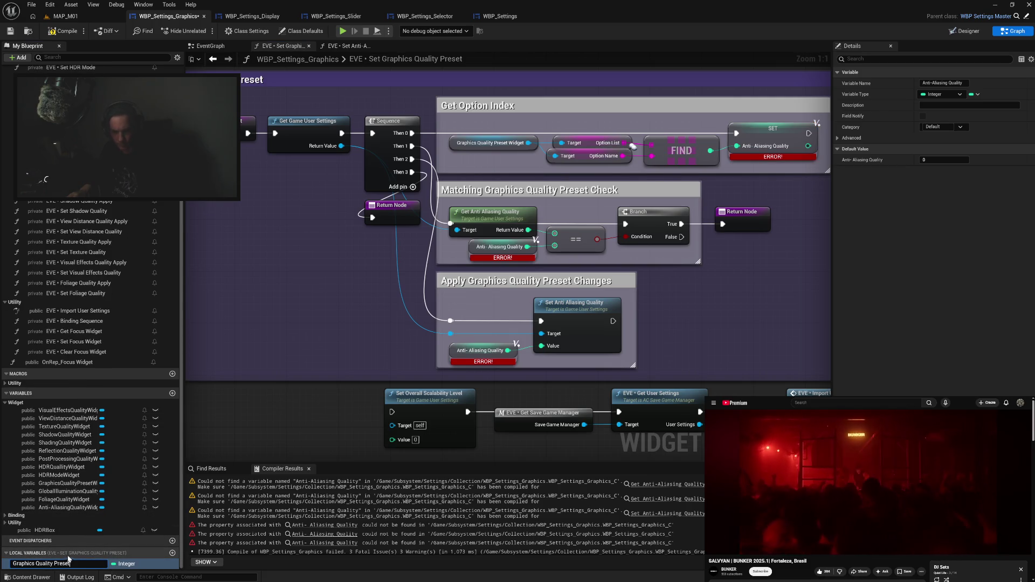
key(Return)
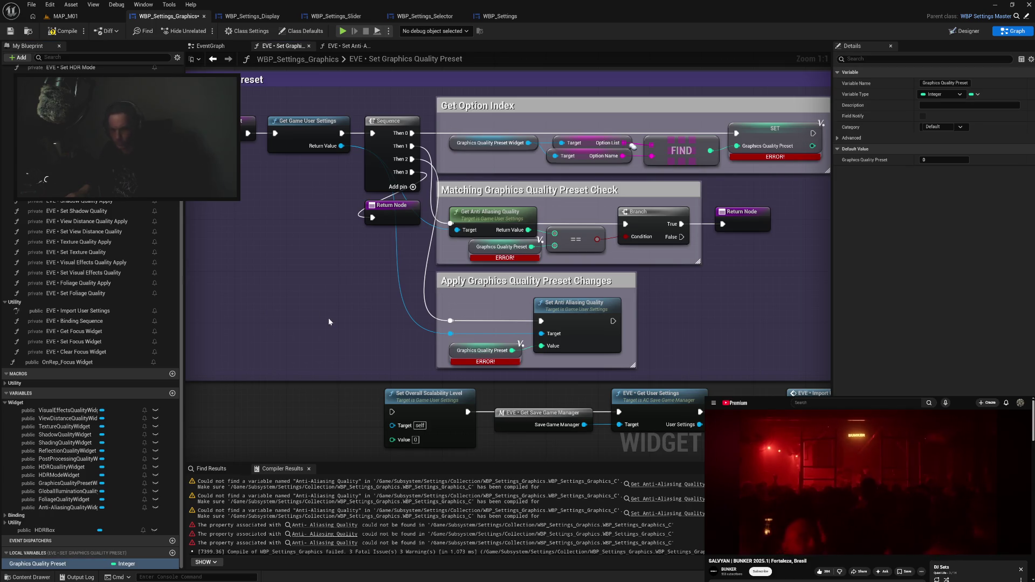
Straighten the nodes in the Get Option Index group with Q.
drag(328, 318, 272, 340)
drag(391, 142, 771, 195)
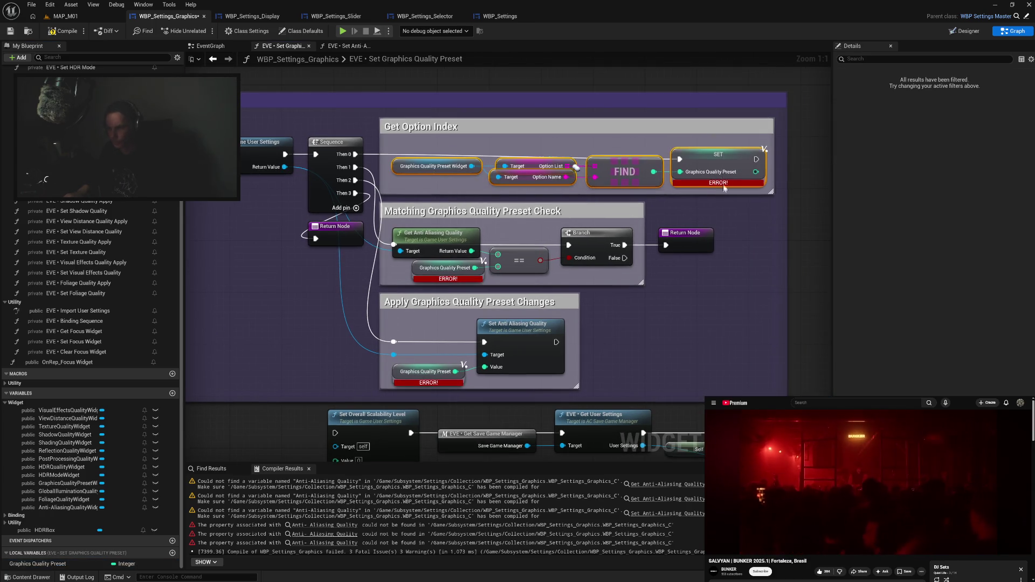
key(q)
click(742, 248)
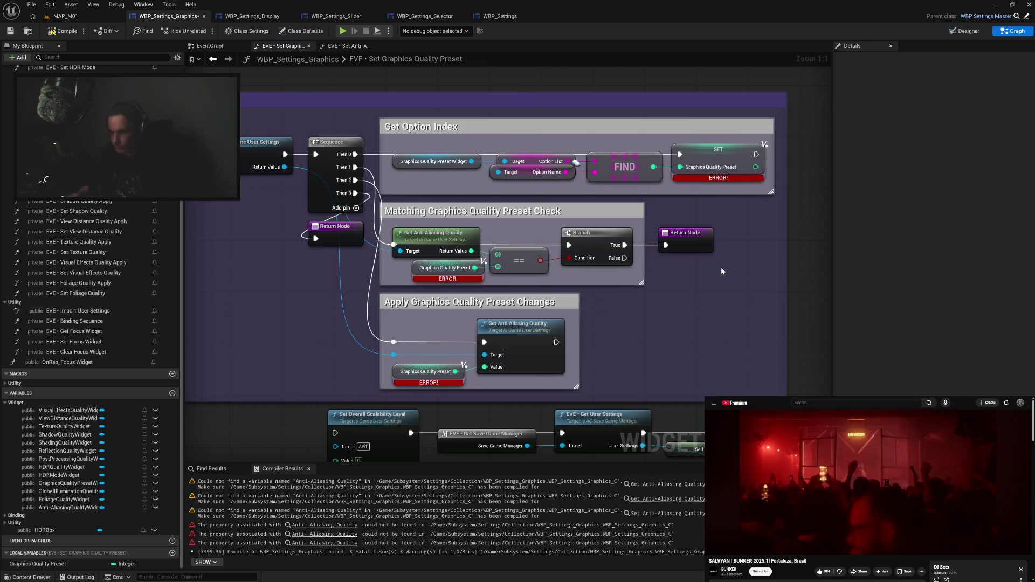
Replace Get Anti Aliasing Quality with a Get Overall Scalability Level node aligned to the comparison.
mouse_move(723, 270)
mouse_down()
mouse_move(682, 224)
mouse_move(686, 239)
mouse_up()
mouse_move(261, 106)
mouse_down()
mouse_move(345, 126)
mouse_move(355, 245)
mouse_up()
text(get sca)
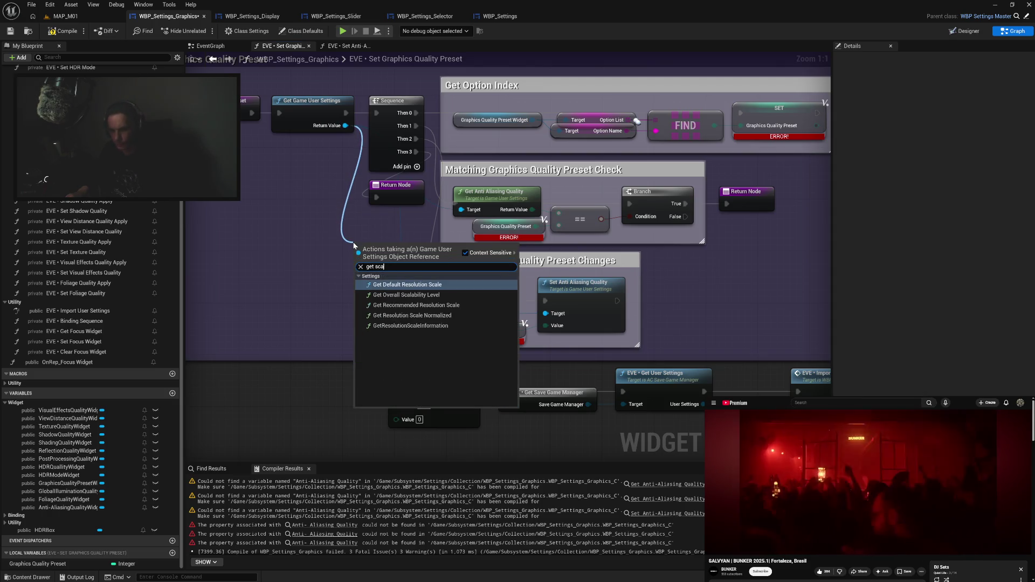
click(412, 295)
mouse_move(387, 235)
mouse_down()
mouse_move(380, 223)
mouse_move(534, 222)
mouse_move(522, 201)
mouse_up()
click(522, 202)
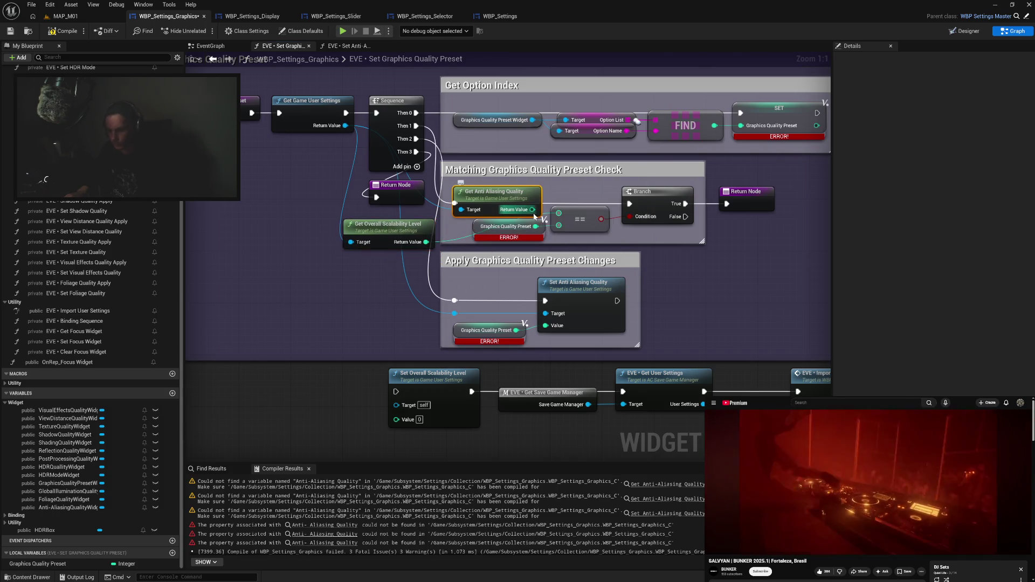
key(Delete)
drag(378, 228, 483, 204)
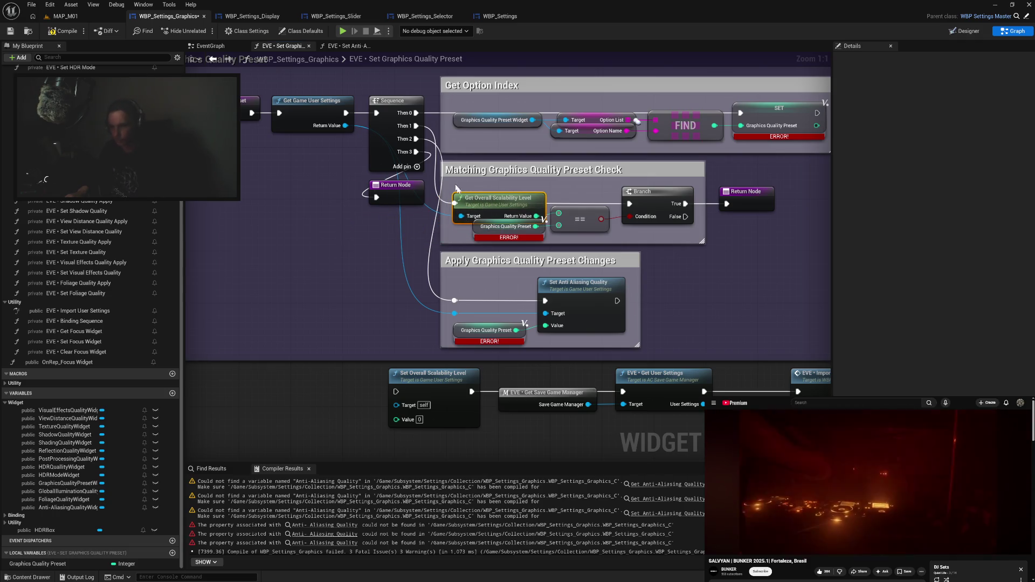
drag(456, 188, 457, 182)
click(692, 263)
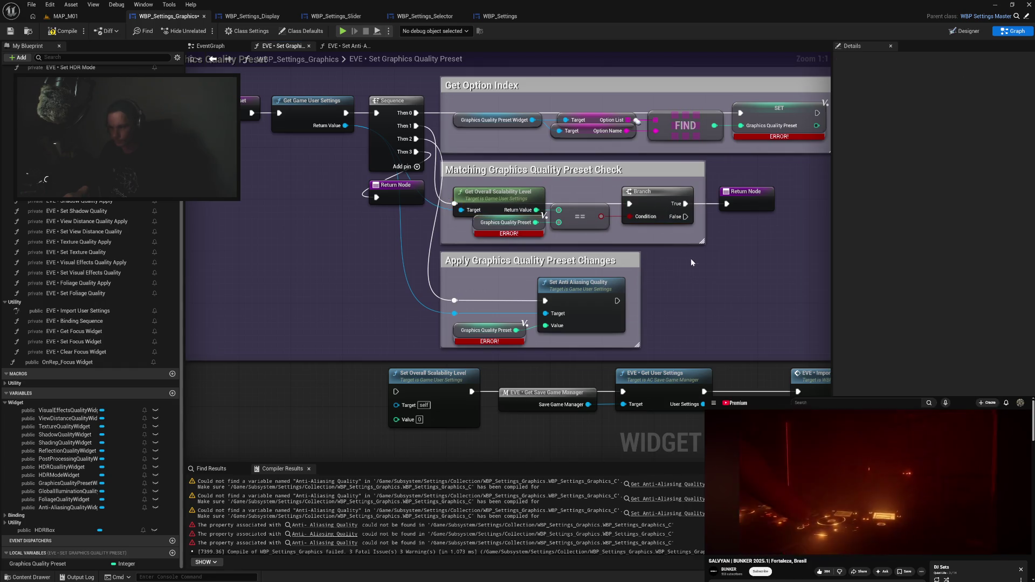
Swap Set Anti Aliasing Quality for Set Overall Scalability Level, wiring Target and Graphics Quality Preset.
click(573, 301)
key(Delete)
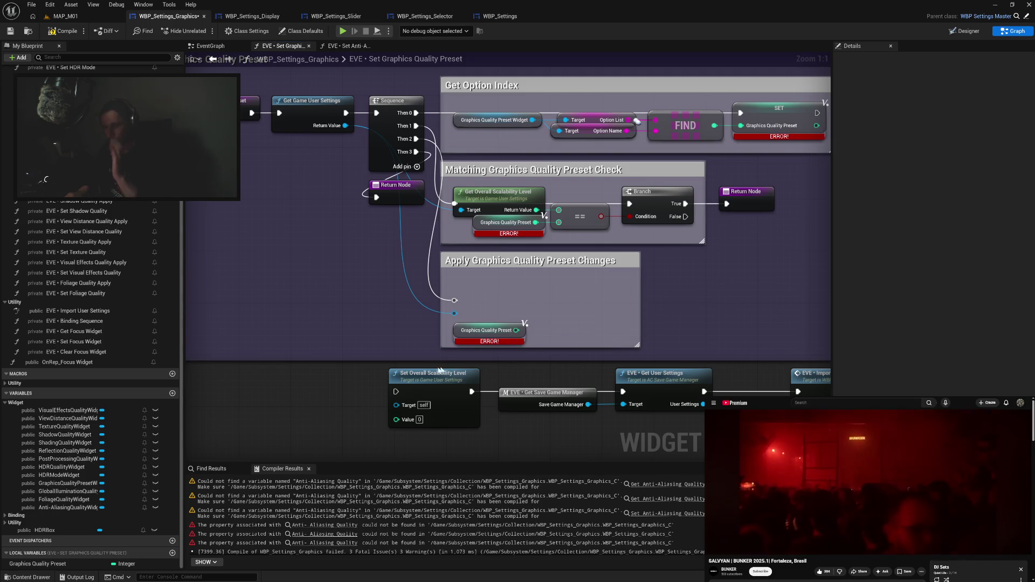
drag(455, 300, 396, 392)
drag(455, 313, 398, 412)
click(342, 389)
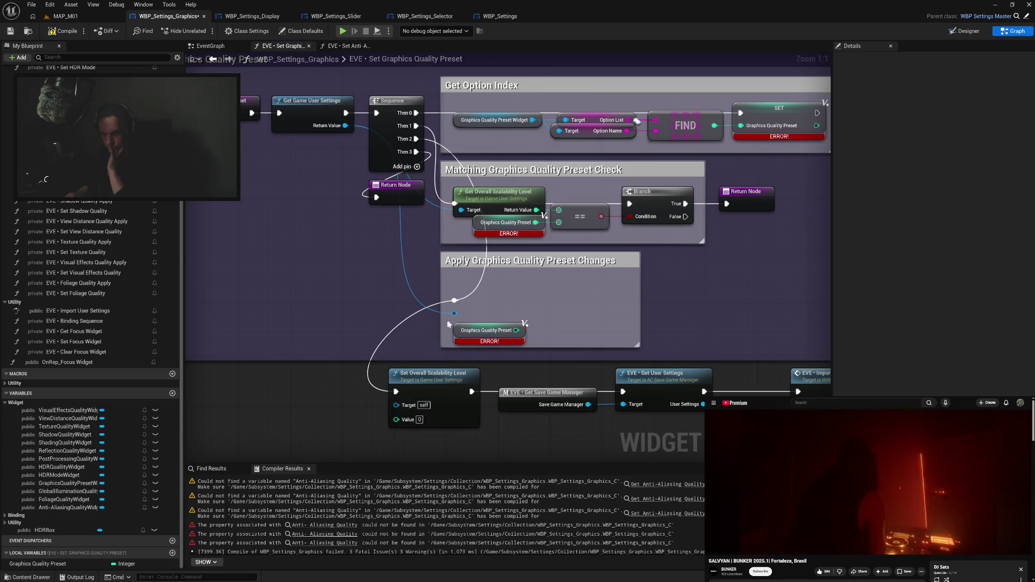
drag(455, 314, 402, 408)
mouse_move(516, 330)
mouse_down()
mouse_move(428, 416)
mouse_move(398, 417)
mouse_up()
mouse_move(352, 363)
mouse_down()
mouse_move(686, 435)
mouse_move(828, 429)
mouse_up()
mouse_move(343, 381)
mouse_down()
mouse_move(477, 319)
mouse_move(472, 292)
mouse_up()
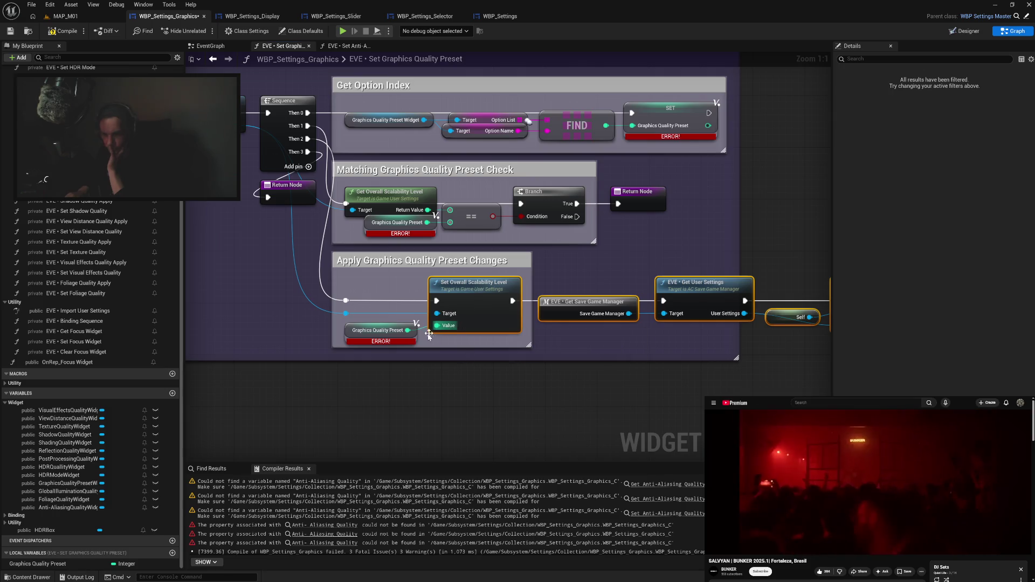
Add a Then 3 pin to the Sequence and wire it into the user settings update chain.
click(346, 300)
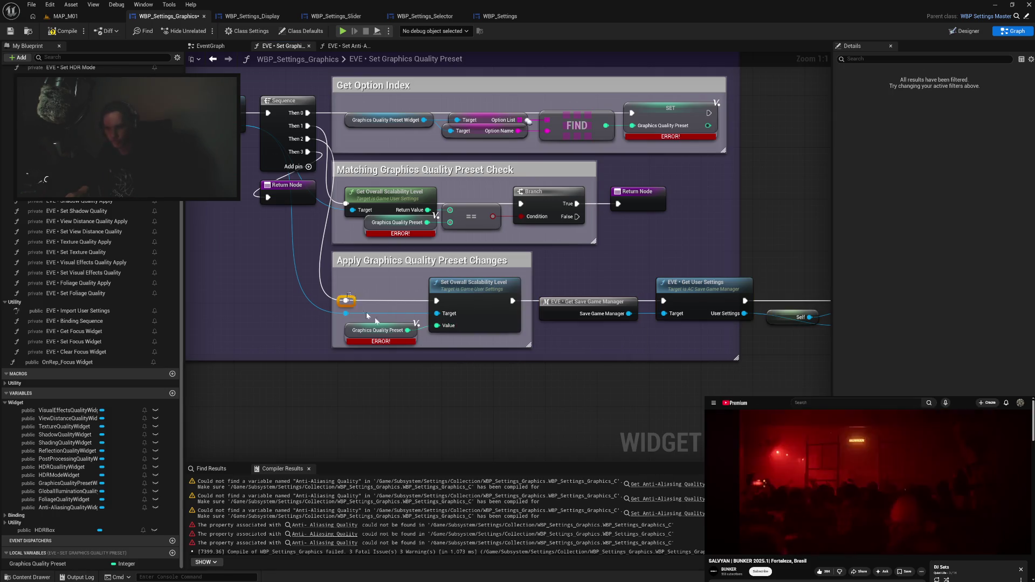
drag(372, 330, 373, 325)
click(527, 312)
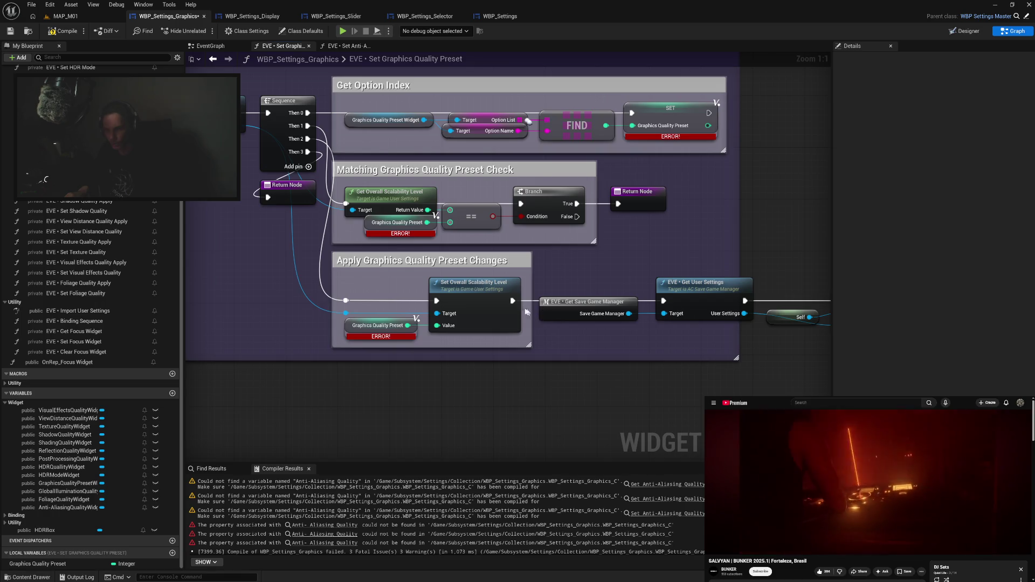
click(296, 165)
drag(295, 195, 295, 214)
mouse_move(306, 152)
mouse_down()
mouse_move(282, 186)
mouse_move(307, 156)
mouse_move(680, 308)
mouse_up()
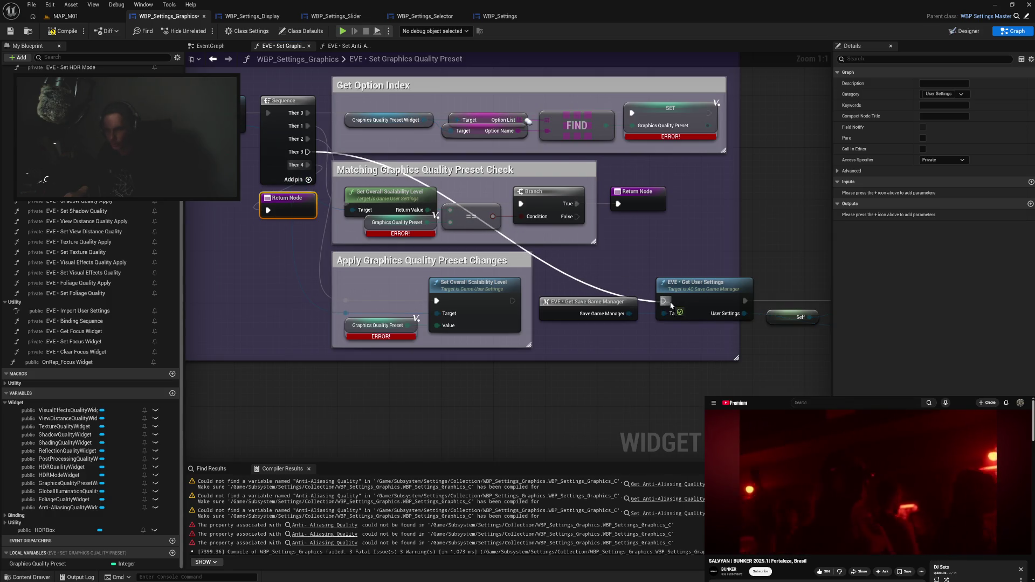
Straighten the settings-update chain, add a reroute on the User Settings wire, and move it below the apply group.
drag(594, 308, 600, 308)
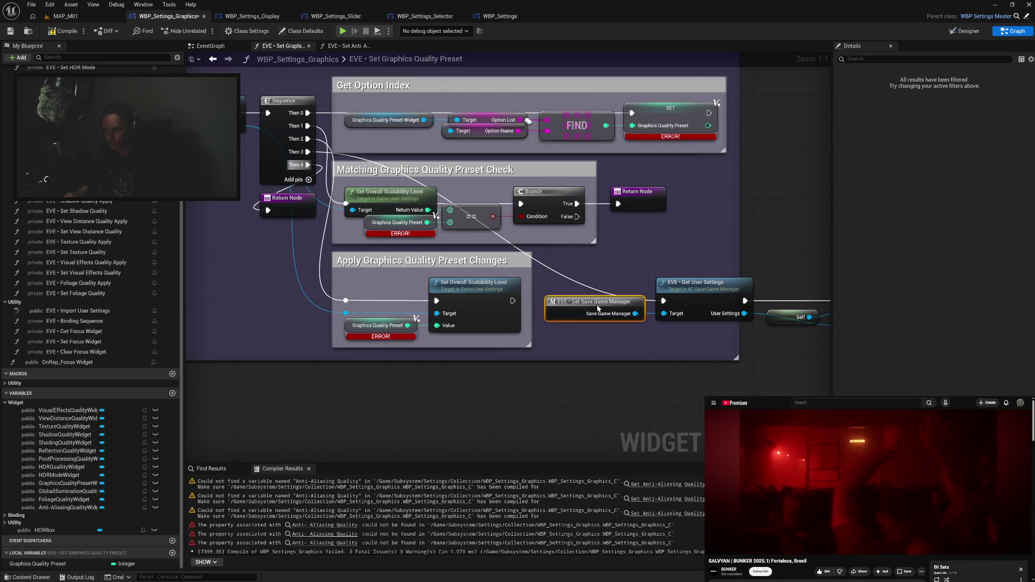
mouse_move(591, 271)
mouse_down()
mouse_move(869, 338)
mouse_move(704, 333)
mouse_up()
key(q)
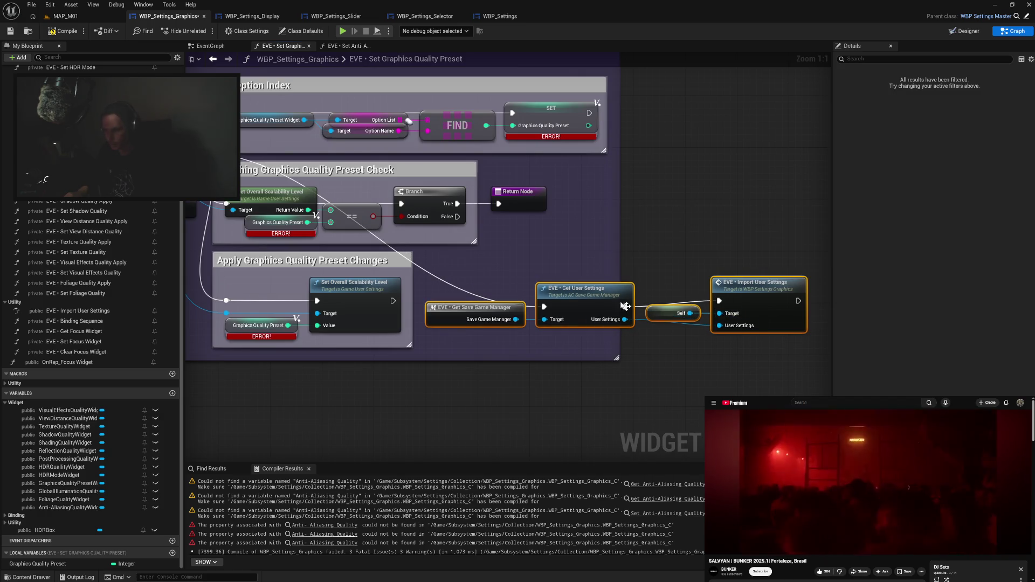
drag(674, 278, 777, 329)
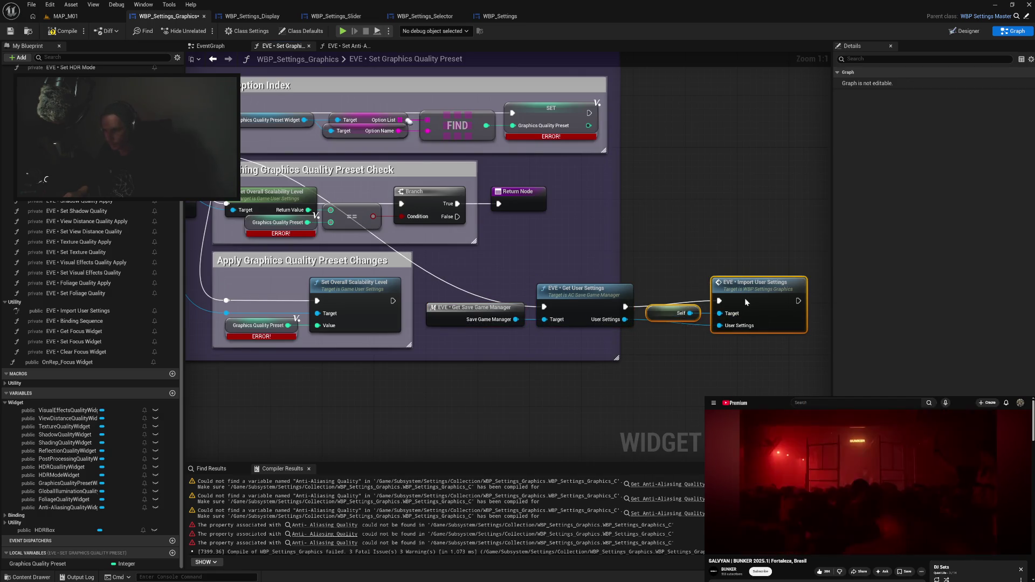
drag(745, 299, 746, 305)
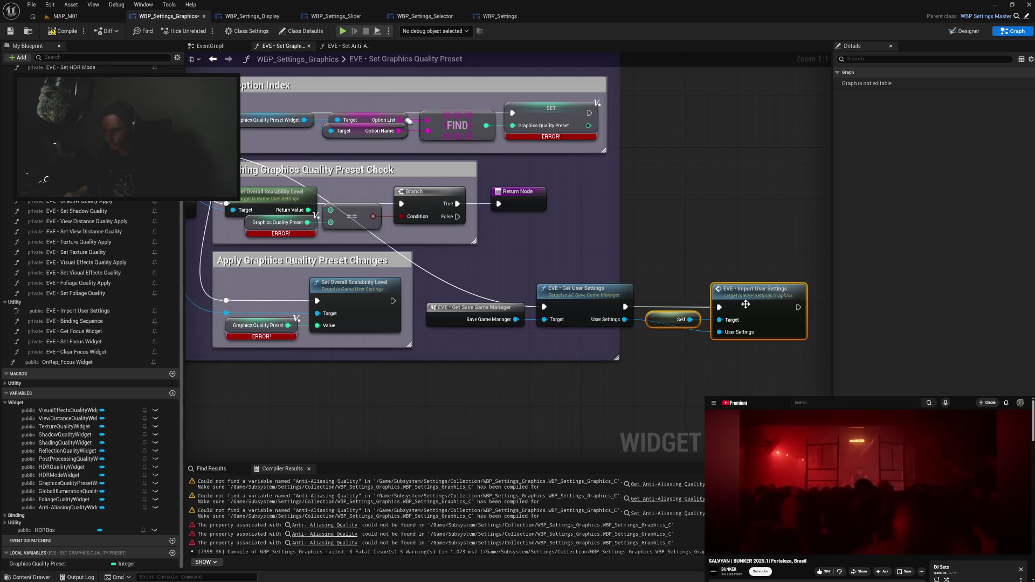
double_click(701, 327)
drag(708, 333, 662, 339)
drag(476, 285, 749, 353)
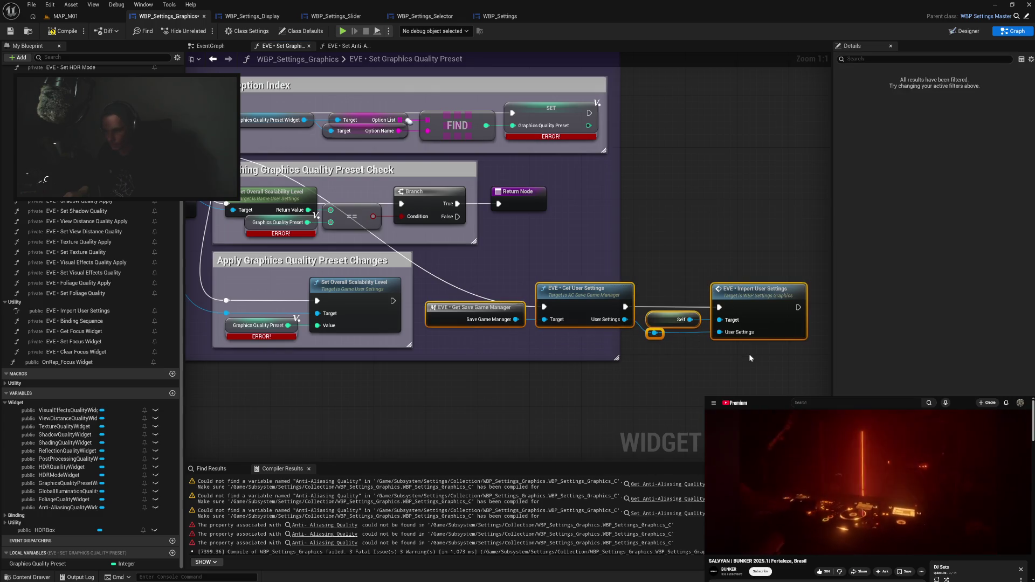
mouse_move(565, 302)
mouse_down()
mouse_move(397, 367)
mouse_move(375, 406)
mouse_up()
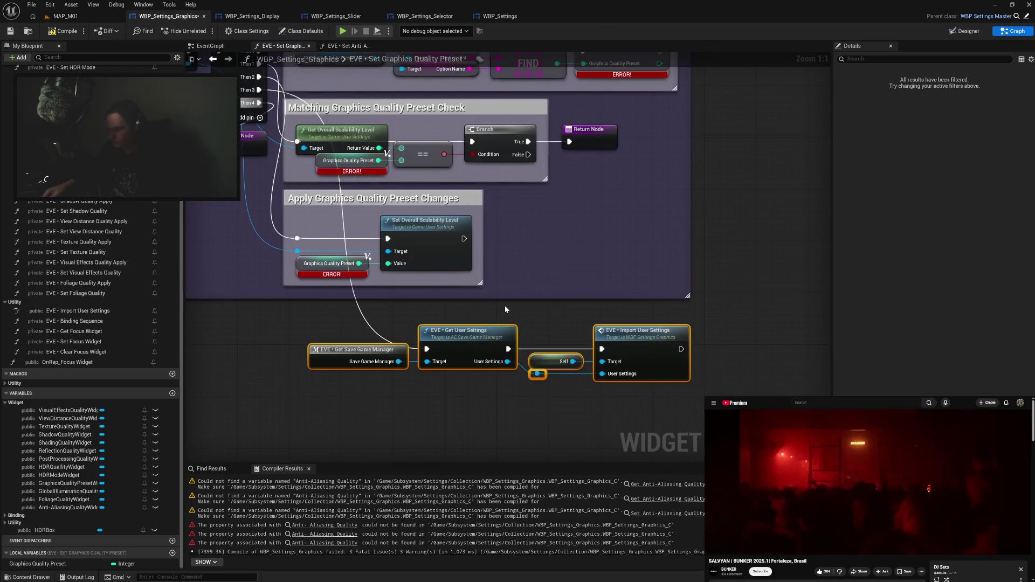
Wrap the update nodes in a comment titled 'Update All Settings' and resize it.
text(cUpdate Se)
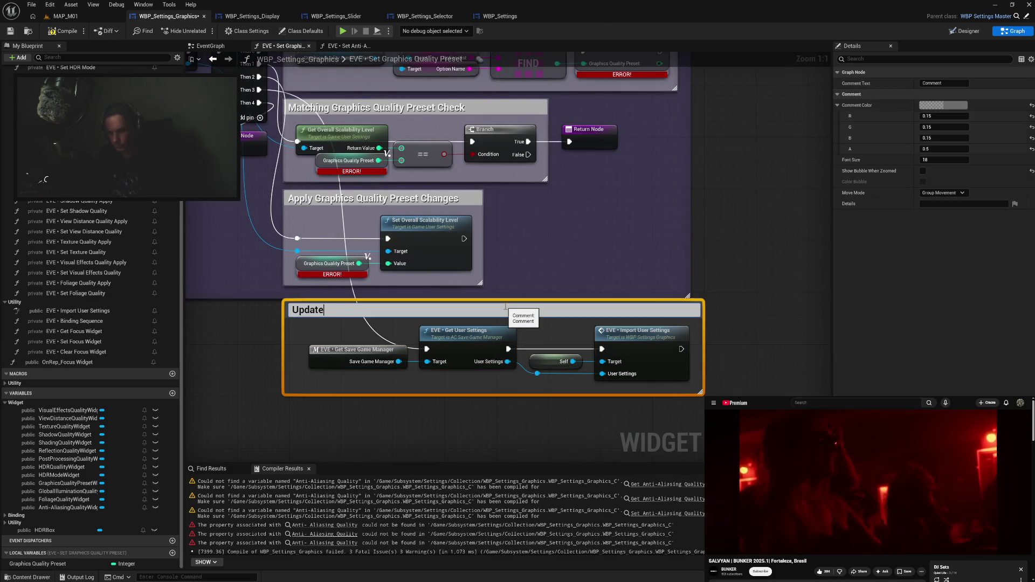
text(ttin)
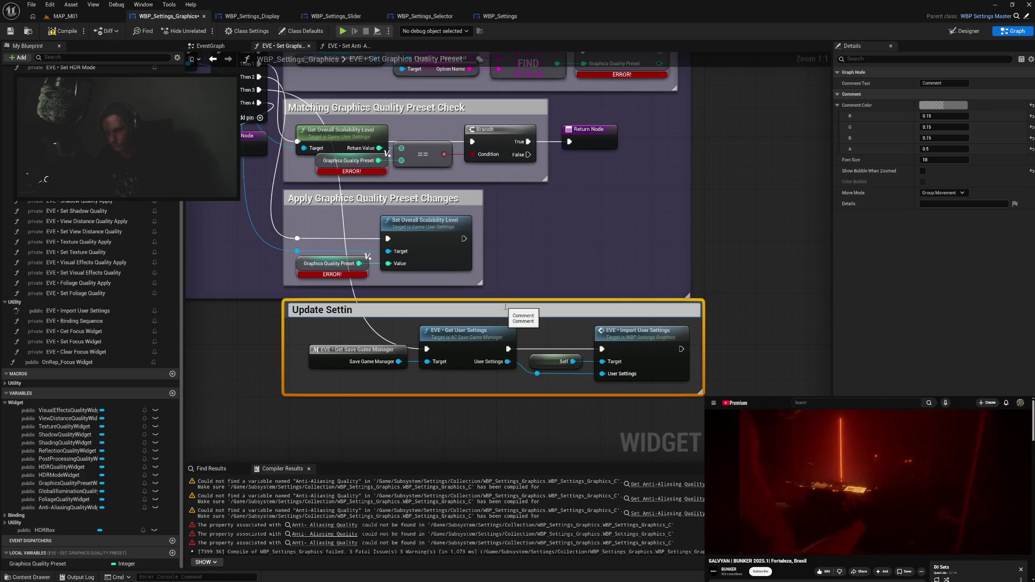
key(BackSpace)
key(BackSpace)
key(BackSpace)
key(BackSpace)
key(BackSpace)
key(BackSpace)
text(All )
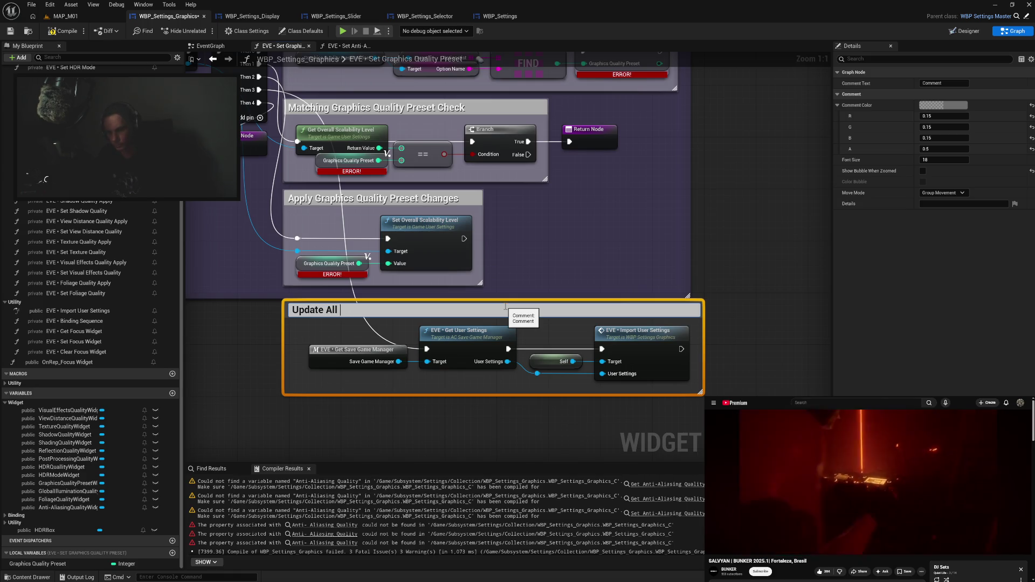
text(Settings)
key(Return)
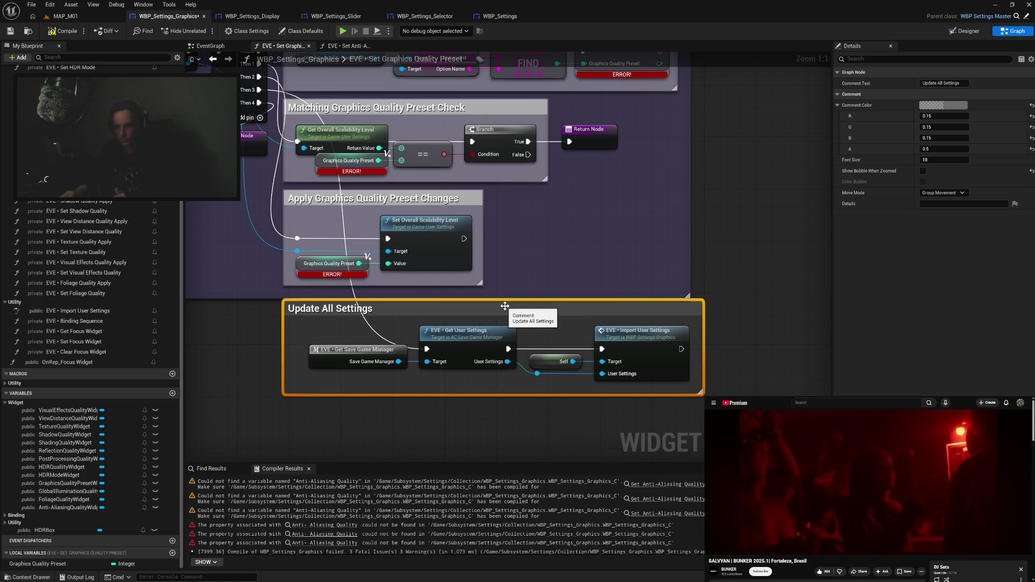
drag(285, 347, 297, 349)
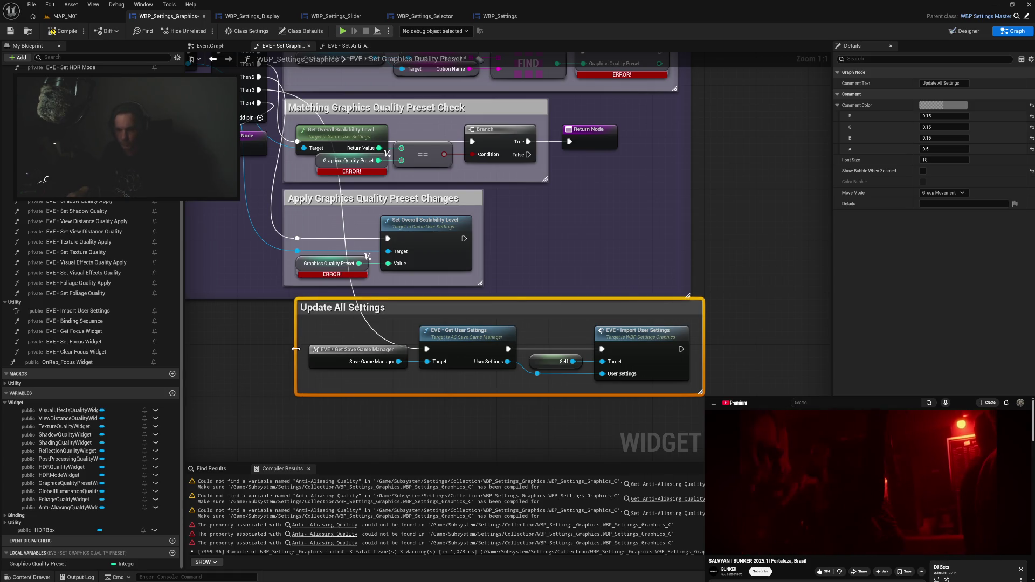
mouse_move(326, 311)
mouse_down()
mouse_move(313, 306)
mouse_move(281, 398)
mouse_up()
drag(688, 263, 701, 268)
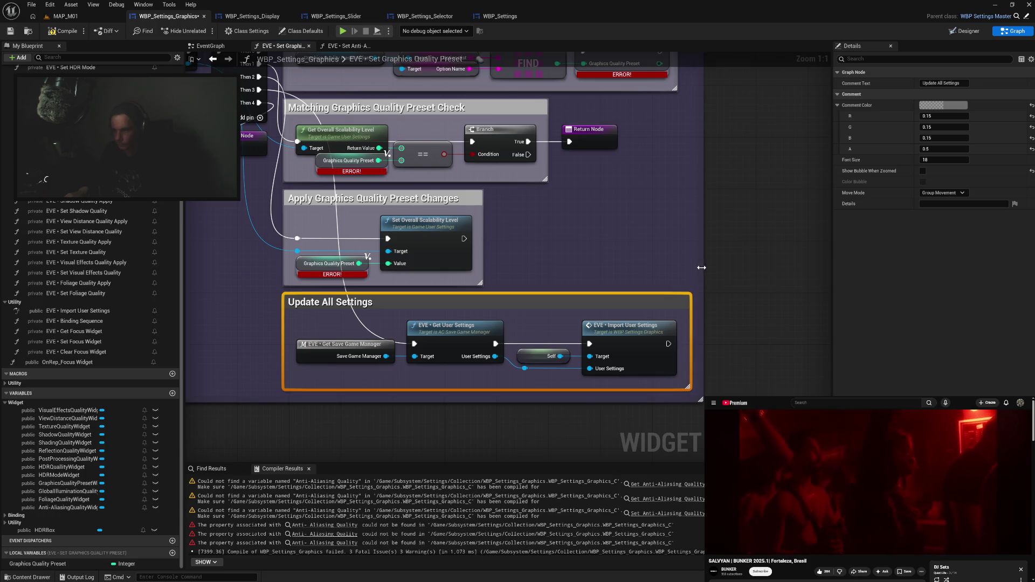
Set the Update All Settings comment colour to white.
click(944, 105)
click(850, 269)
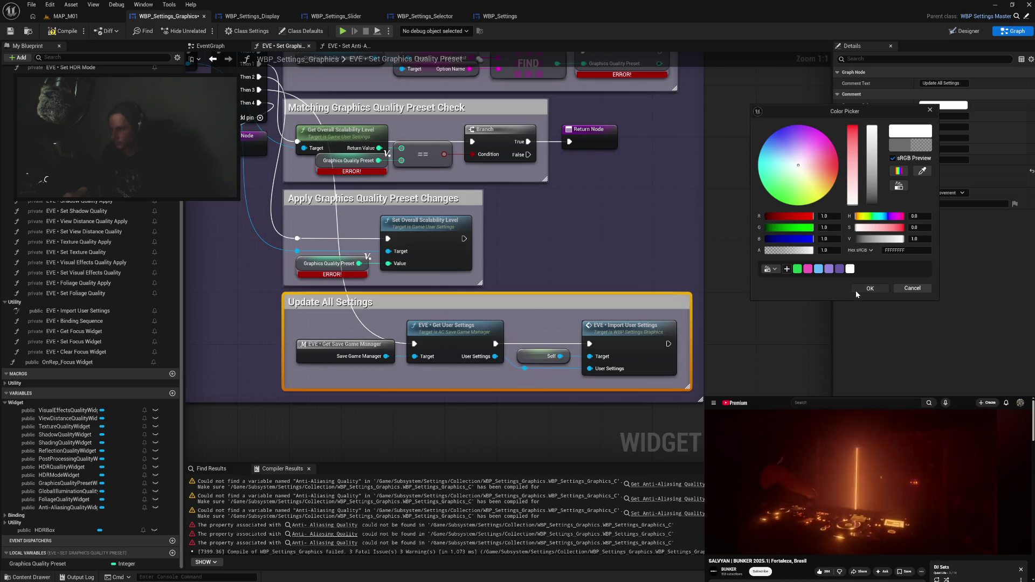
click(870, 288)
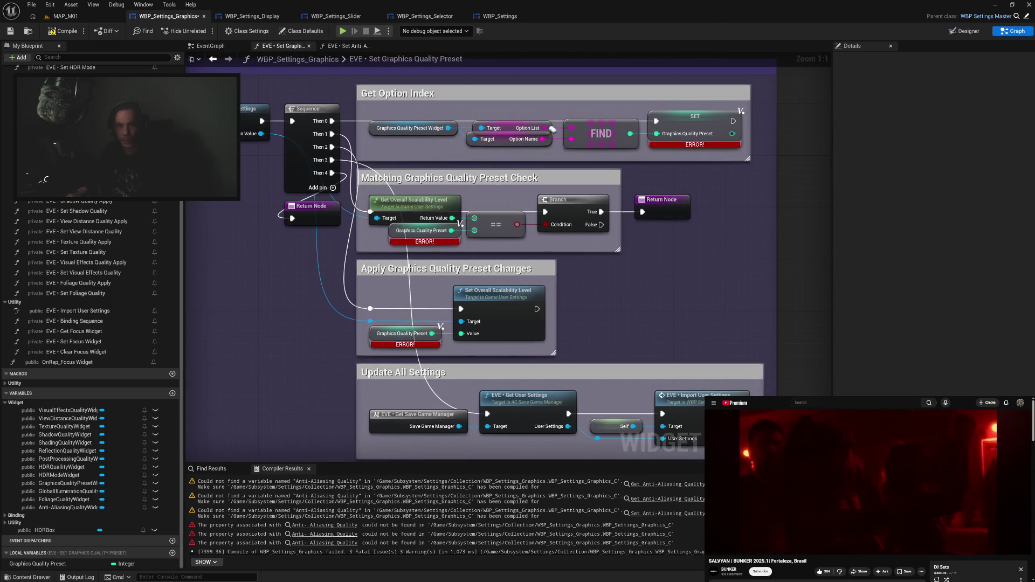
Compile, reroute the exec wire into Get Save Game Manager, then save and recompile the blueprint.
click(77, 36)
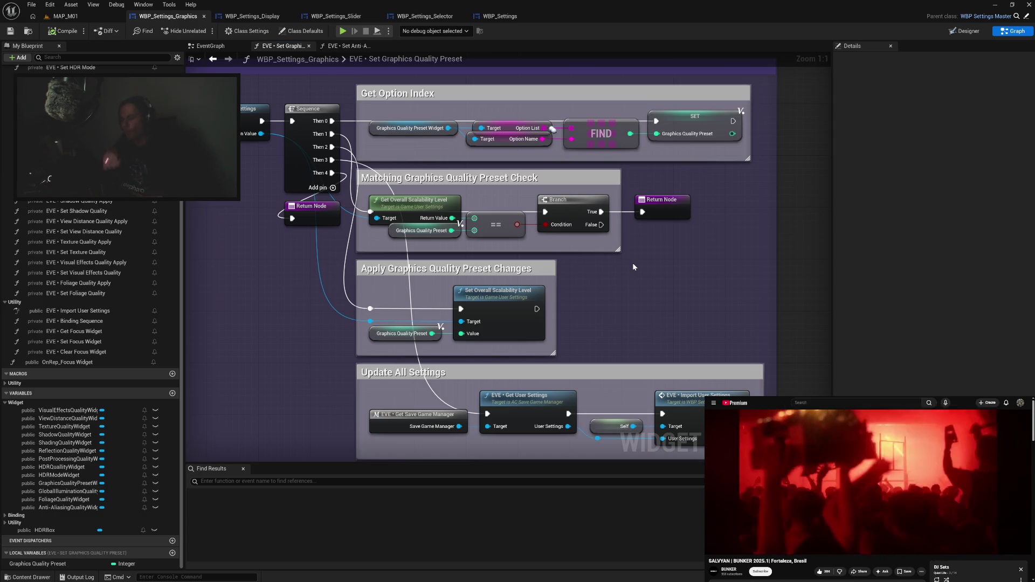
double_click(436, 394)
drag(440, 399, 380, 418)
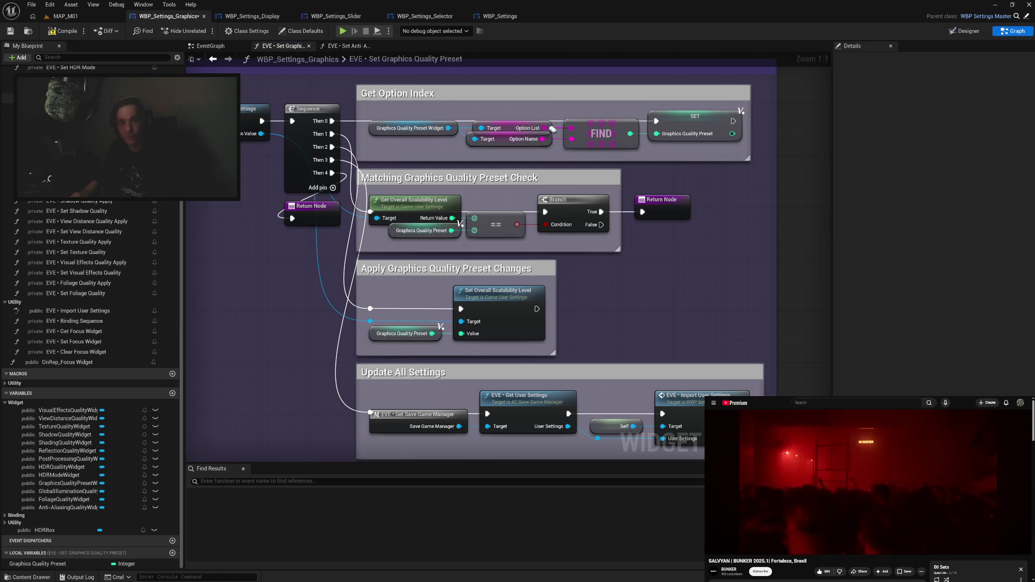
click(11, 32)
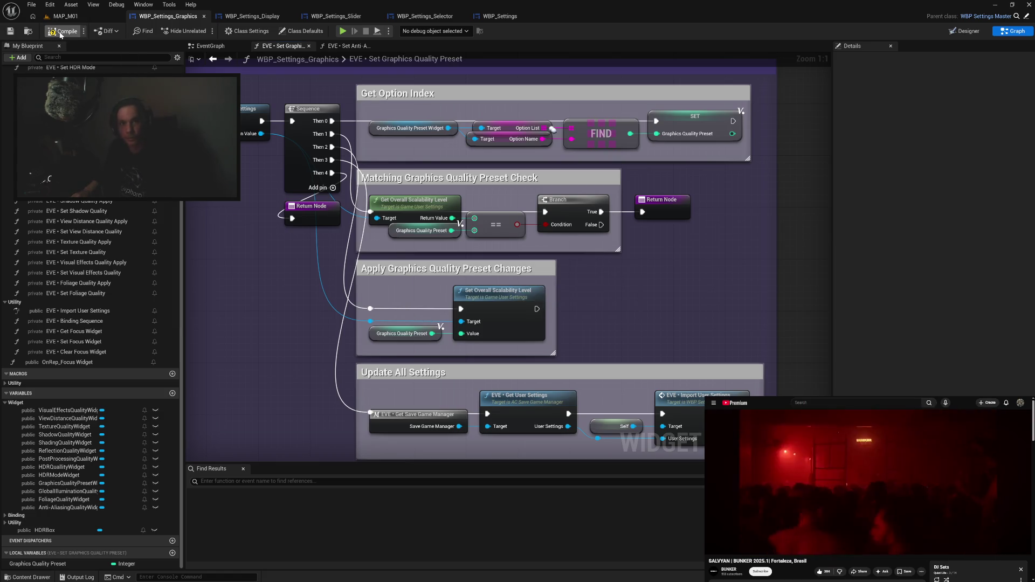
click(60, 34)
mouse_move(322, 344)
mouse_down()
mouse_move(317, 287)
mouse_move(326, 329)
mouse_up()
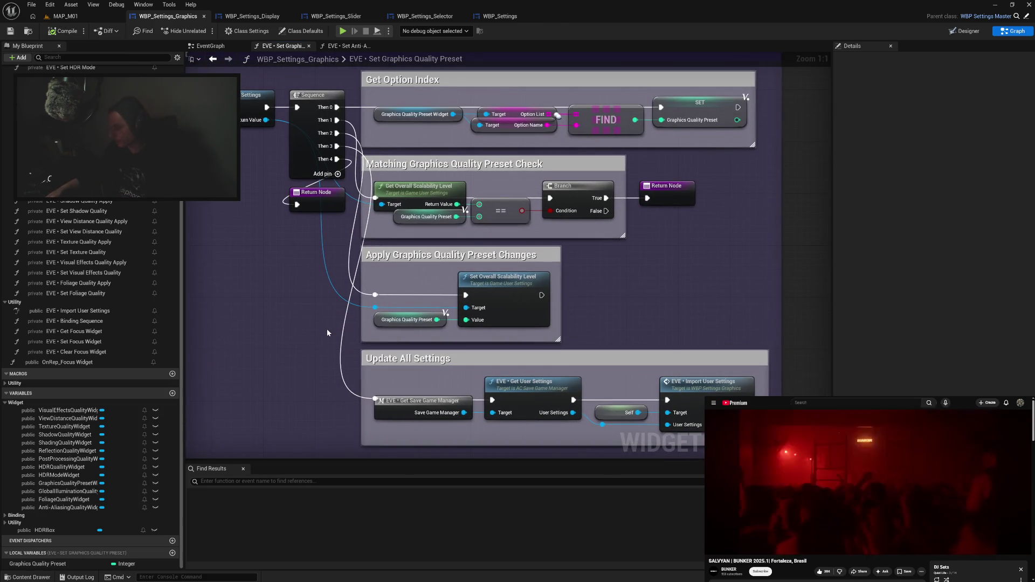
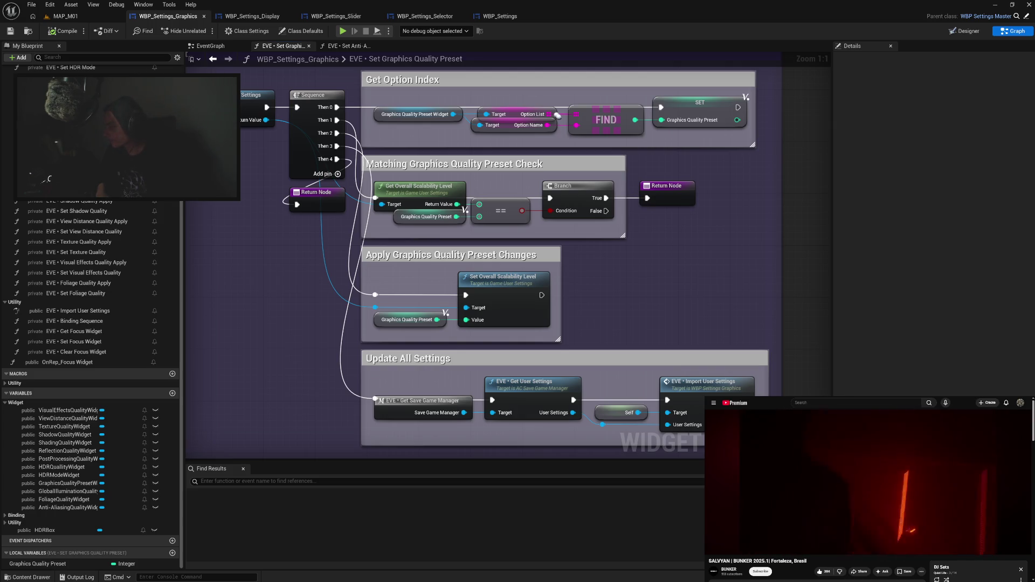
Pause and then resume the background music video.
click(899, 457)
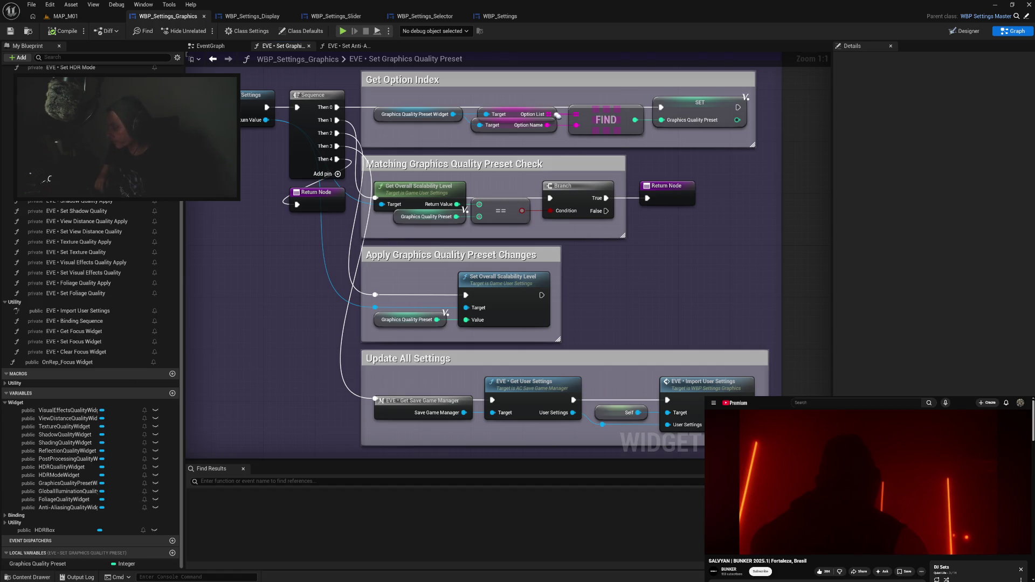
mouse_move(821, 469)
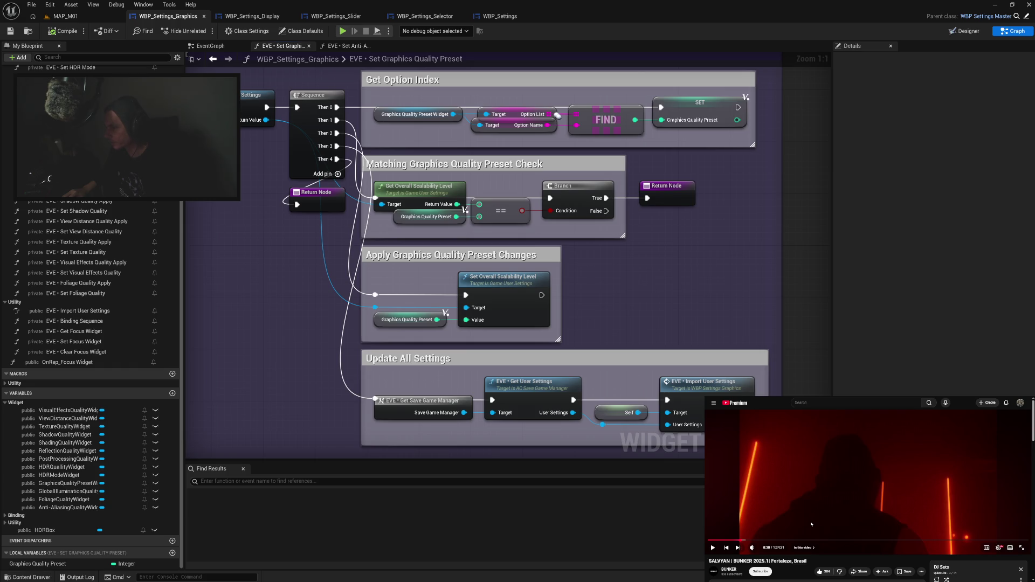
mouse_move(795, 525)
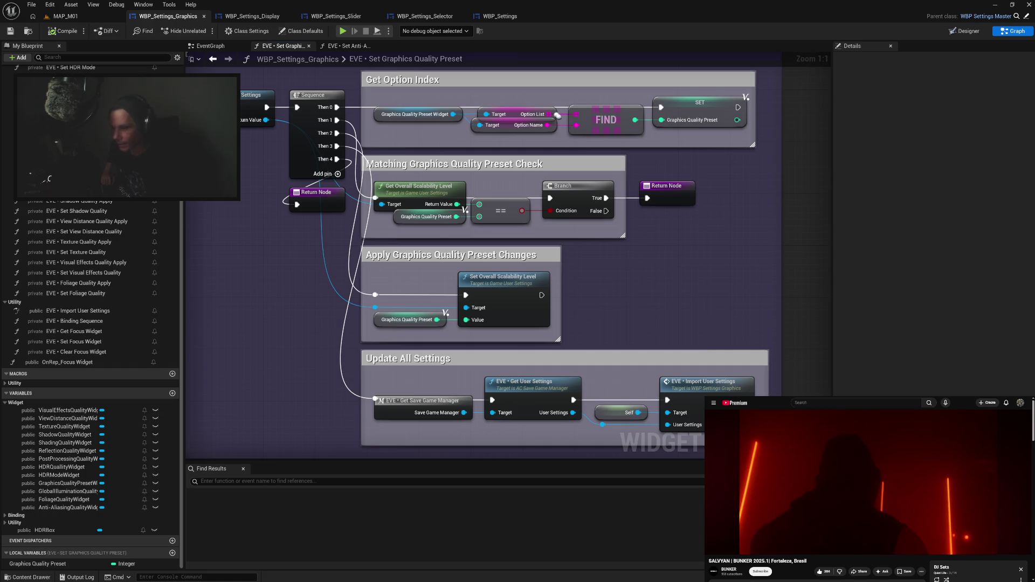
mouse_move(914, 478)
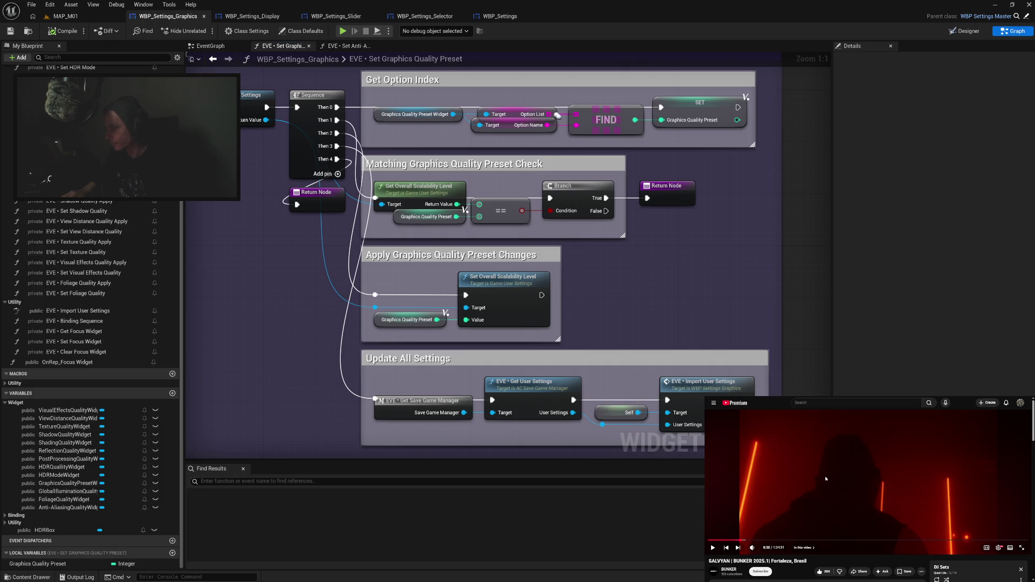
click(780, 493)
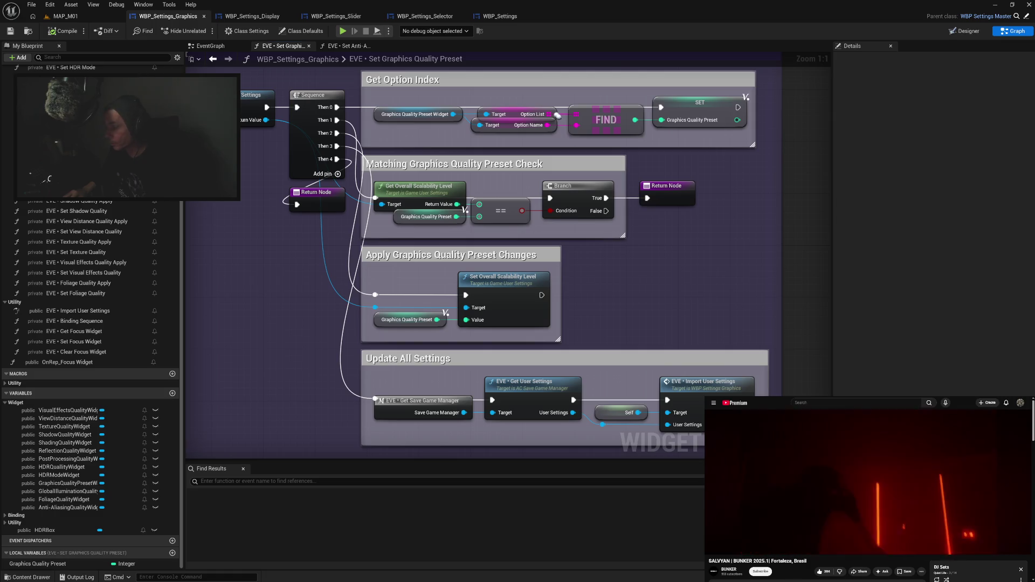
Recentre the graph view on the nodes, pausing and resuming the music video again.
drag(686, 280, 681, 280)
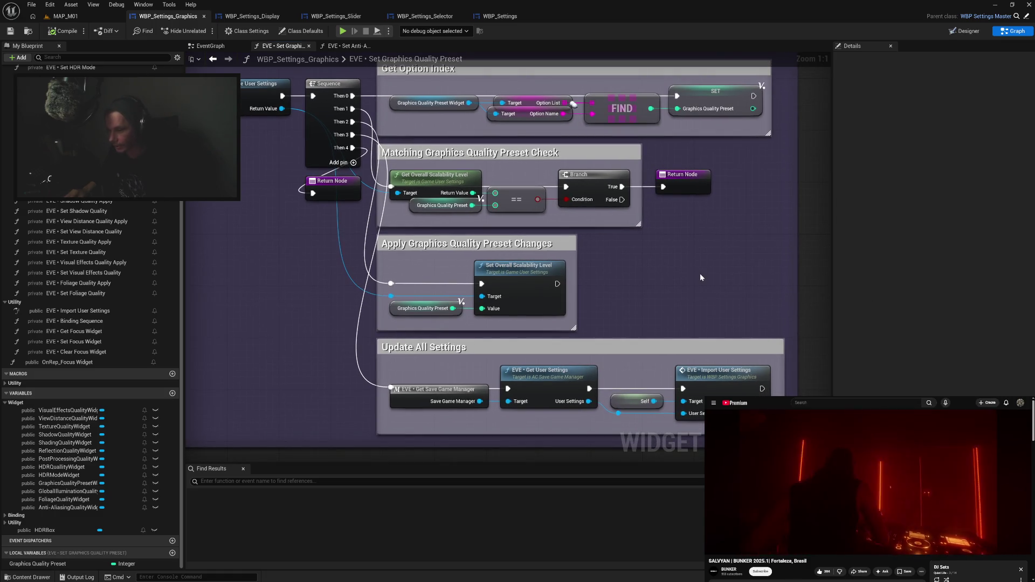
mouse_move(742, 247)
mouse_down()
mouse_move(702, 305)
mouse_move(697, 254)
mouse_move(723, 262)
mouse_up()
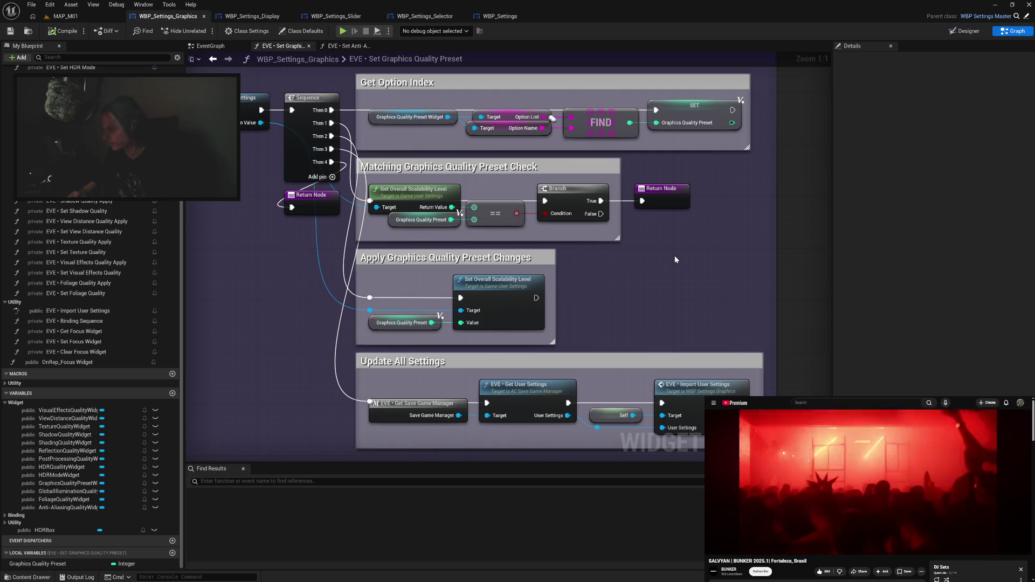
click(868, 481)
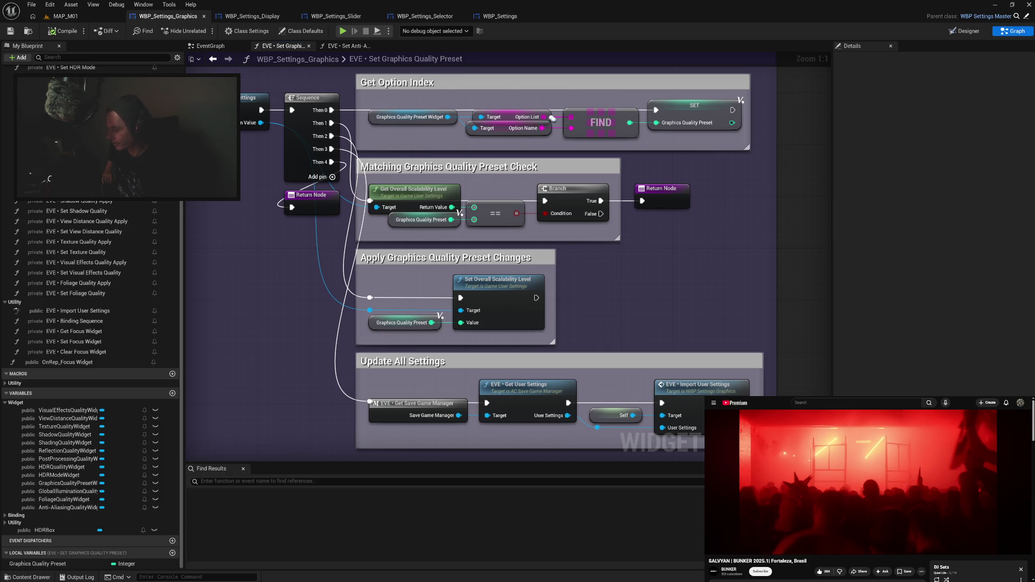
mouse_move(831, 468)
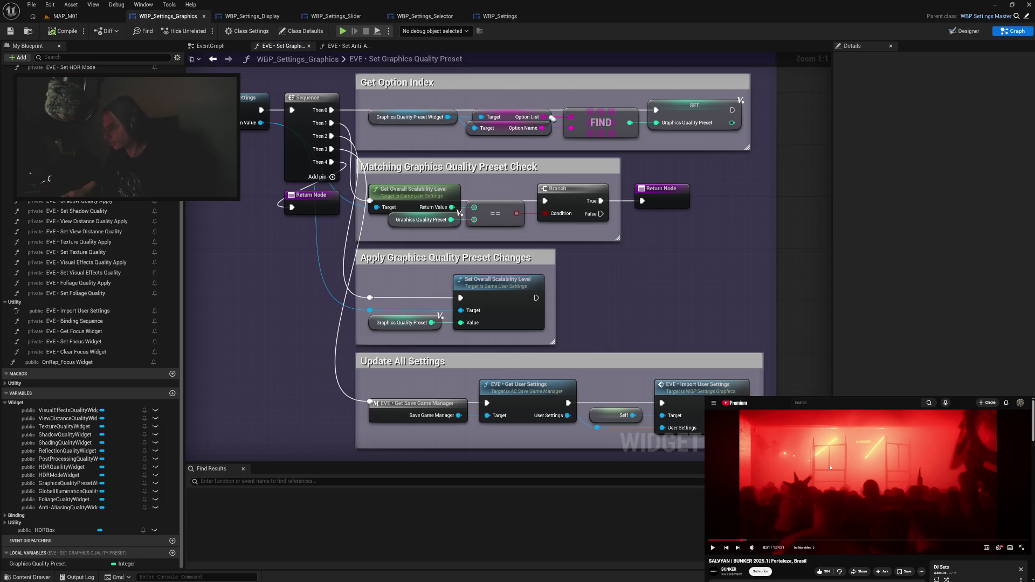
click(774, 509)
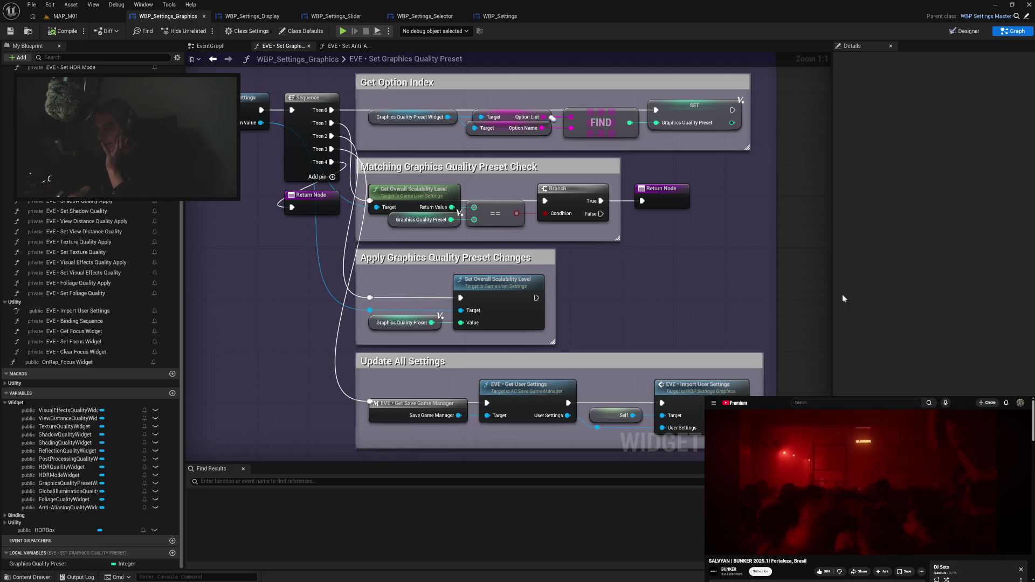
drag(800, 310, 788, 288)
mouse_move(707, 273)
mouse_down()
mouse_move(730, 296)
mouse_move(756, 292)
mouse_move(653, 321)
mouse_move(692, 312)
mouse_up()
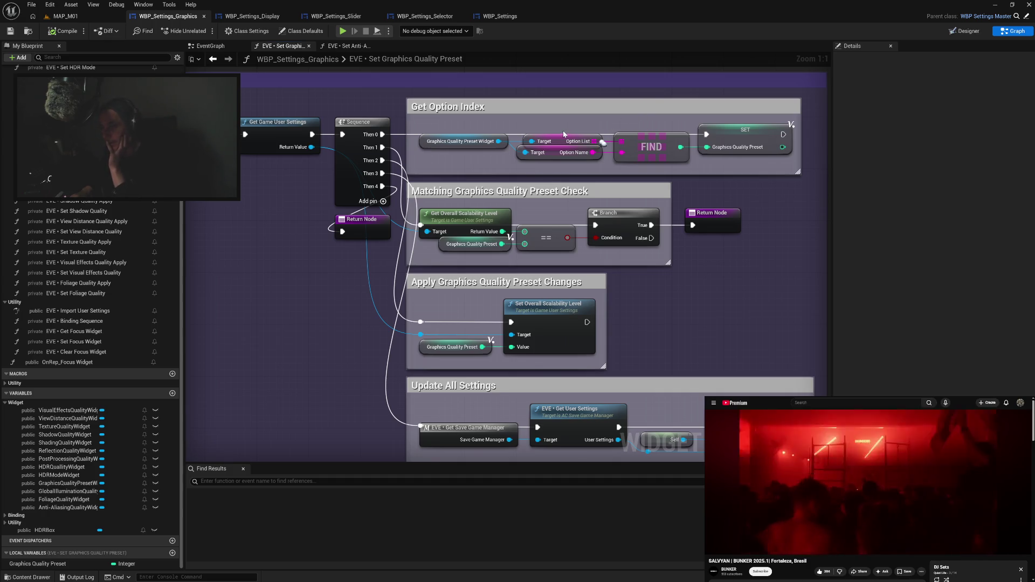
Trial-select the option lookup, FIND, SET and Target nodes, then pan to the lower graph sections.
drag(577, 135, 750, 171)
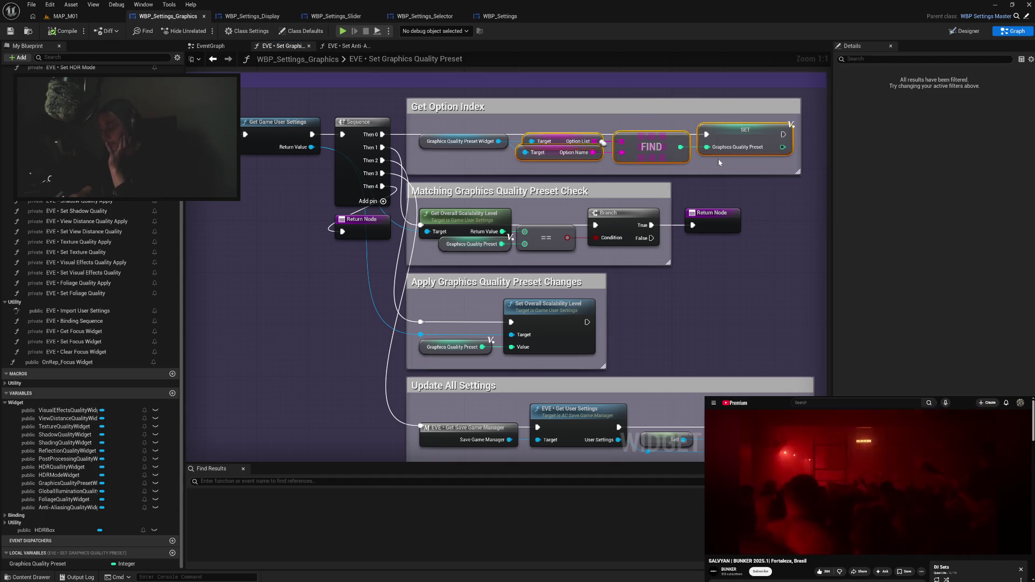
click(748, 169)
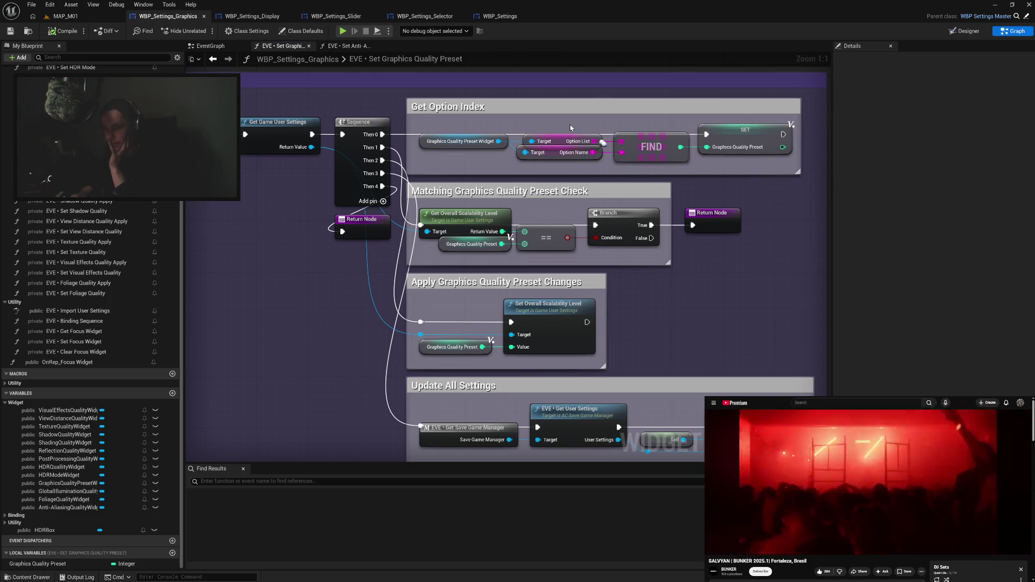
drag(570, 128, 726, 171)
click(726, 171)
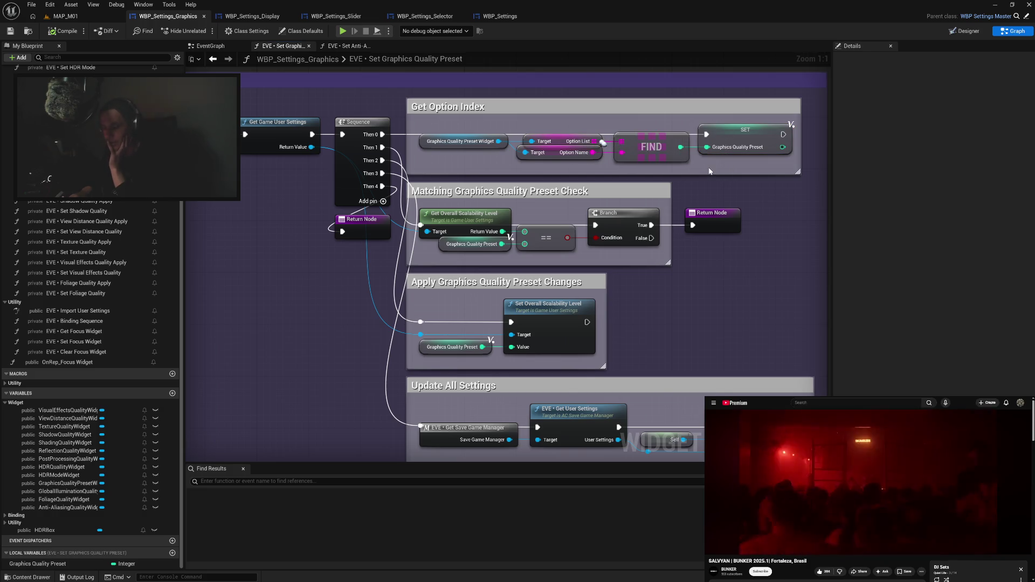
drag(574, 132, 589, 170)
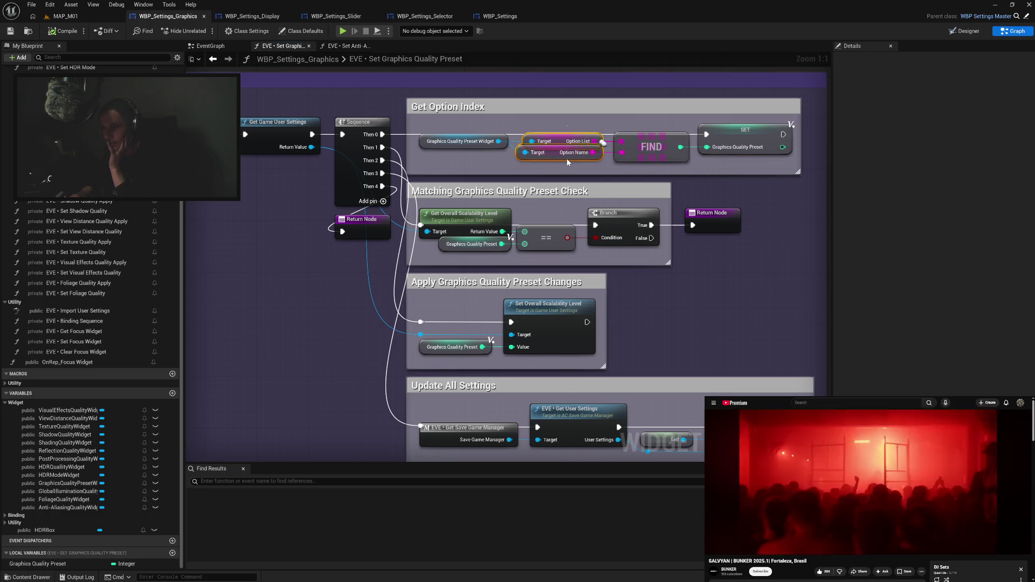
click(601, 173)
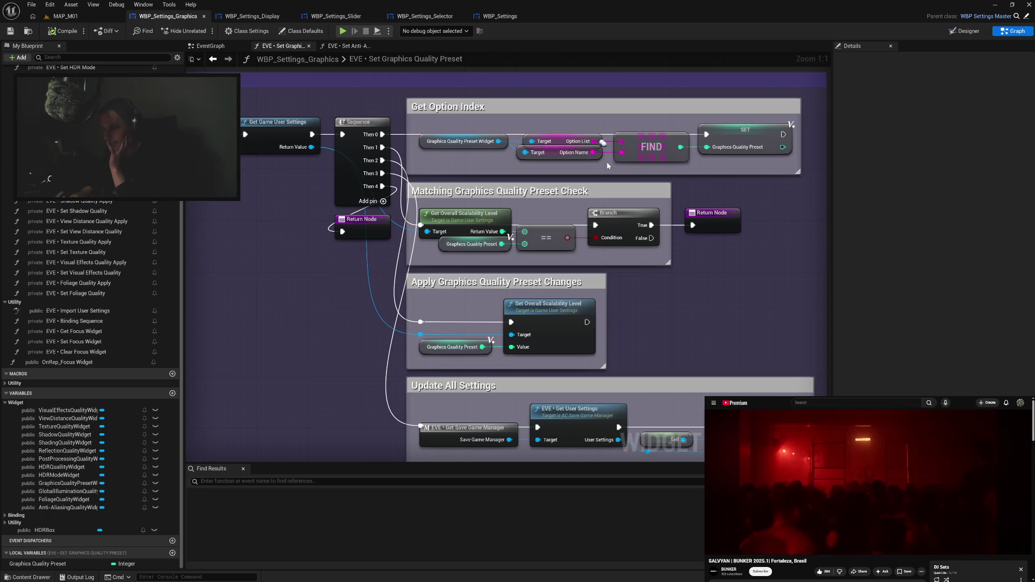
drag(586, 135, 577, 170)
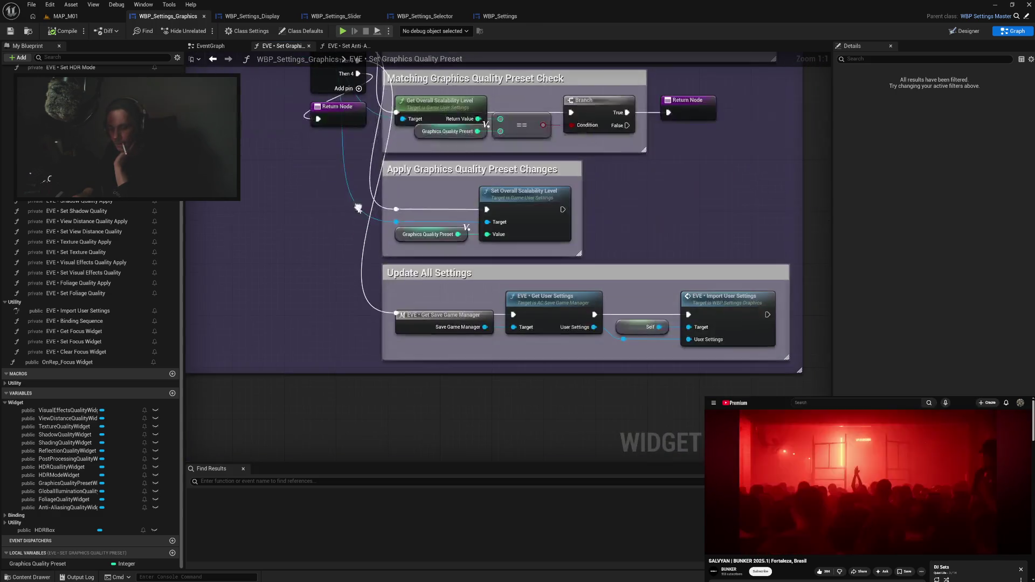
drag(382, 323, 359, 211)
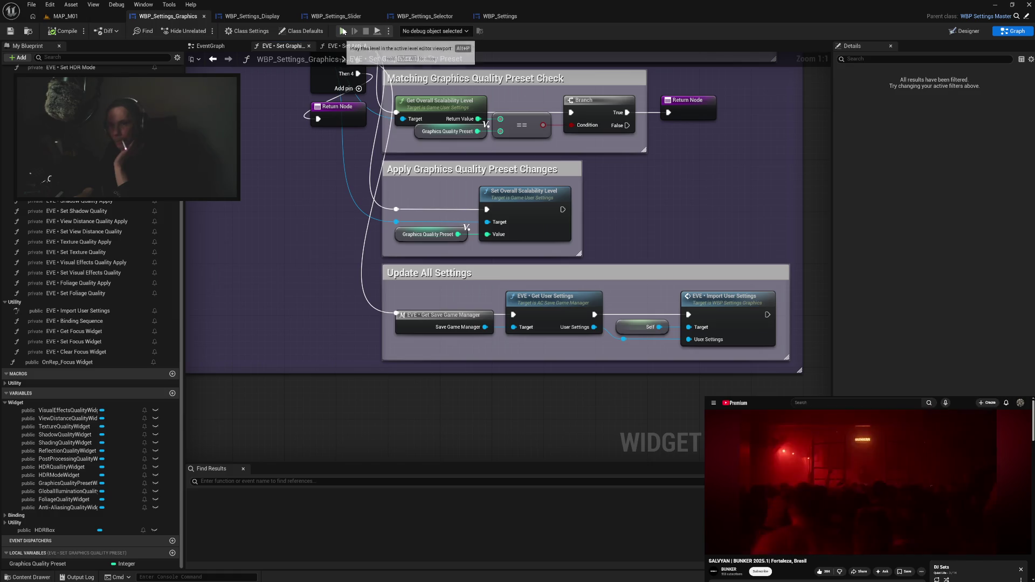
Play the game and apply a lowered Graphics Quality Preset on the graphics settings page.
click(343, 32)
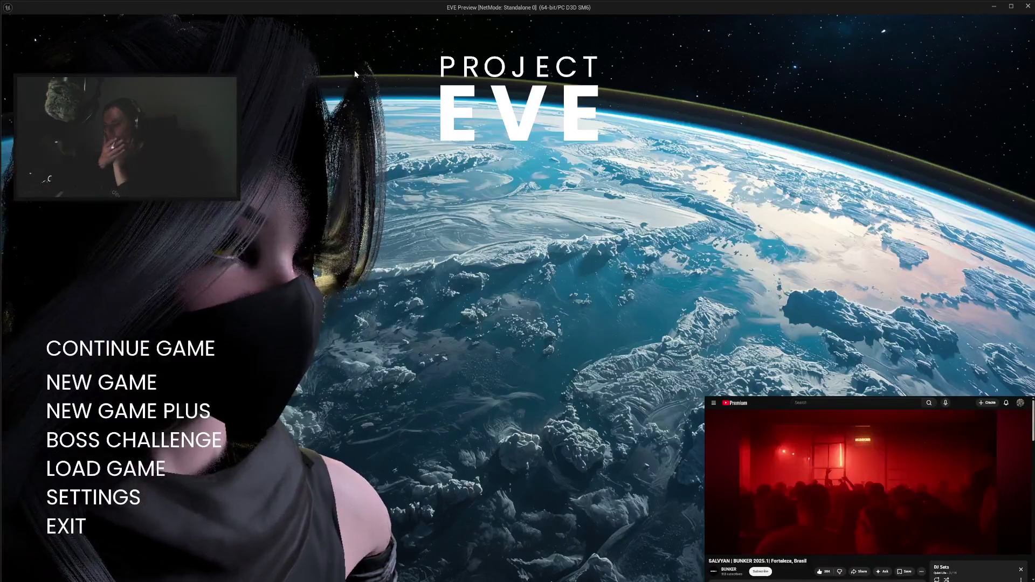
click(93, 497)
click(76, 171)
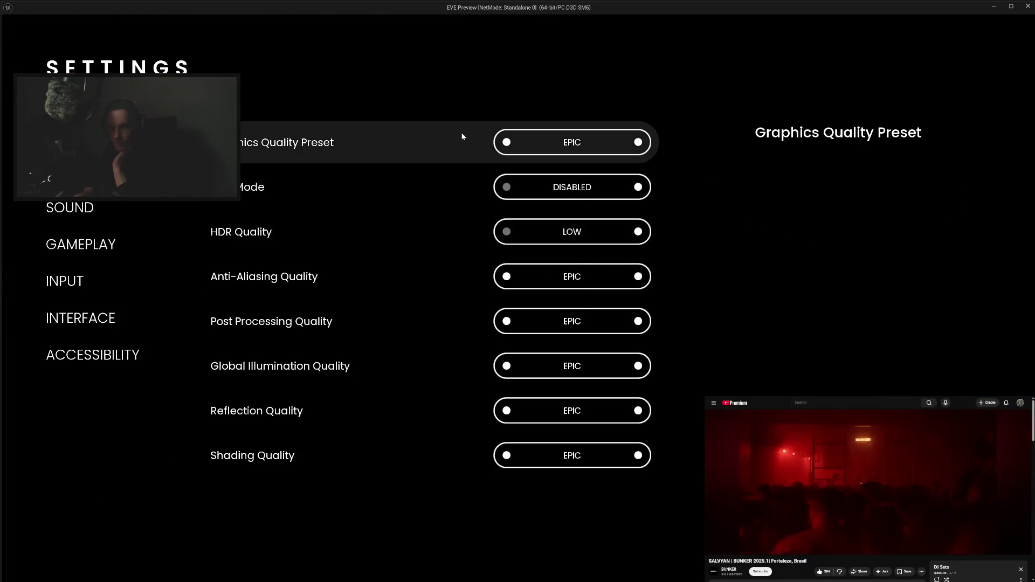
click(508, 144)
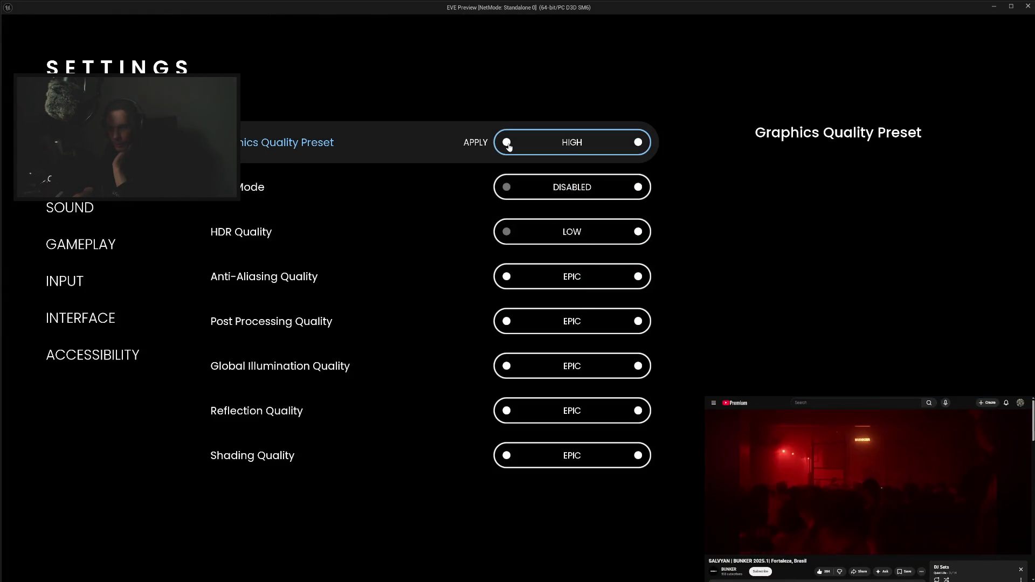
click(507, 144)
click(506, 145)
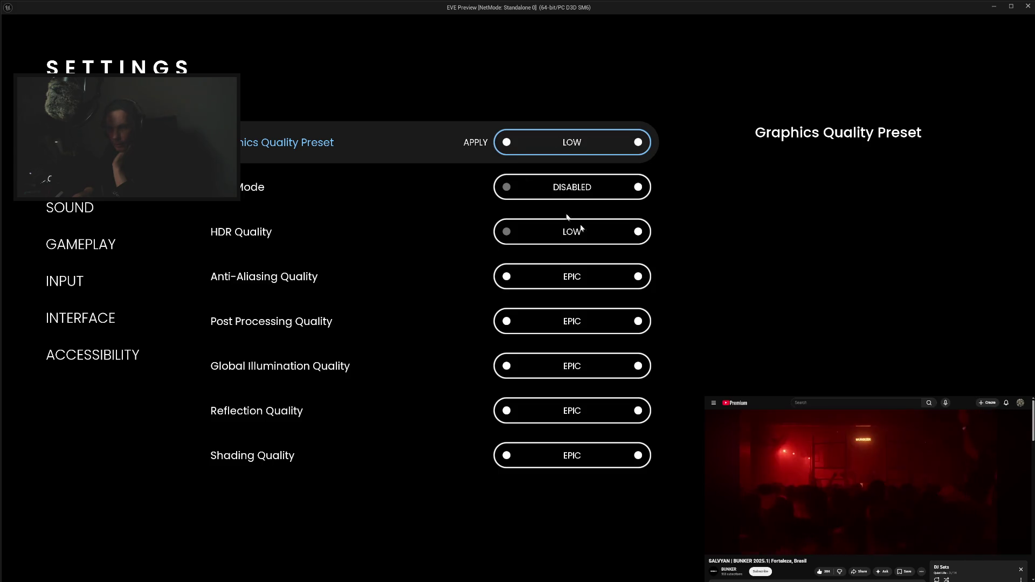
click(475, 144)
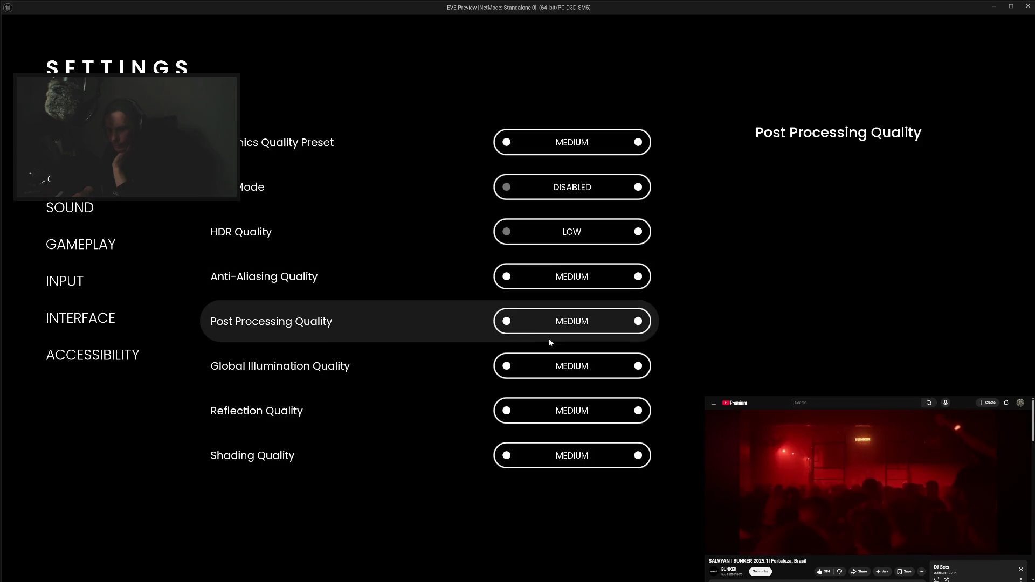
Apply the LOW preset, then raise it to HIGH and apply, and exit the game.
scroll(548, 338, down, 4)
scroll(549, 338, up, 4)
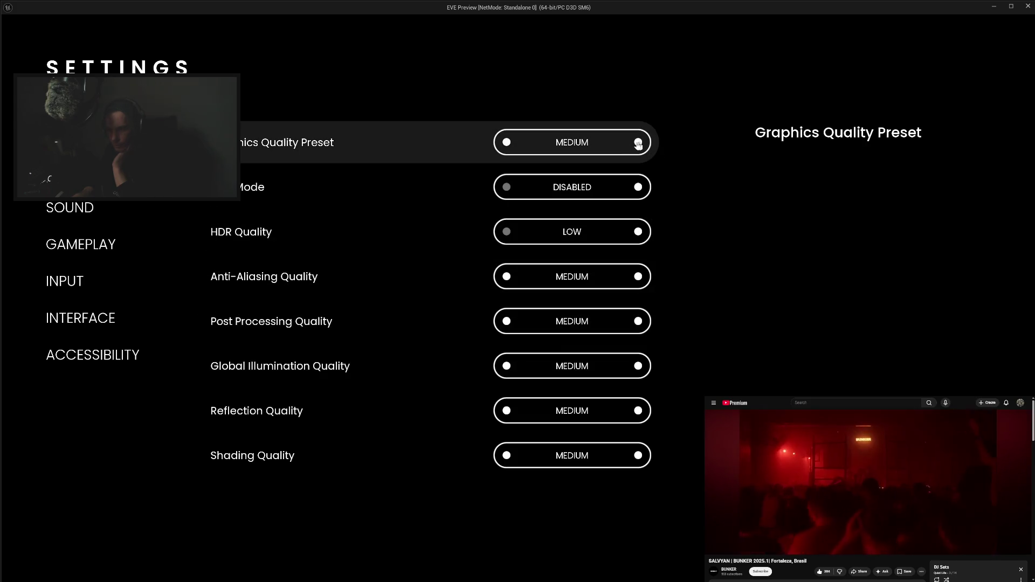
click(507, 142)
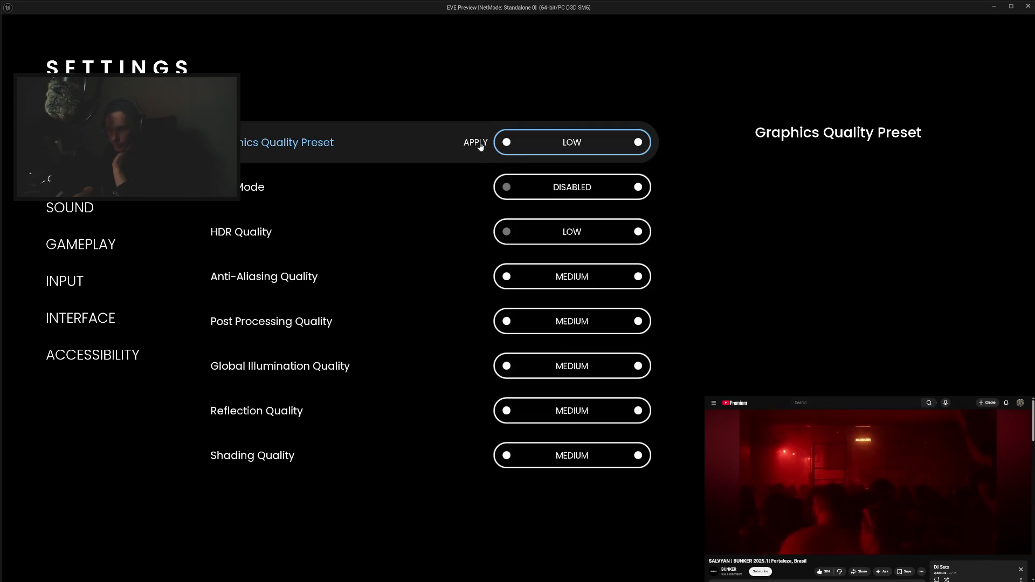
click(481, 145)
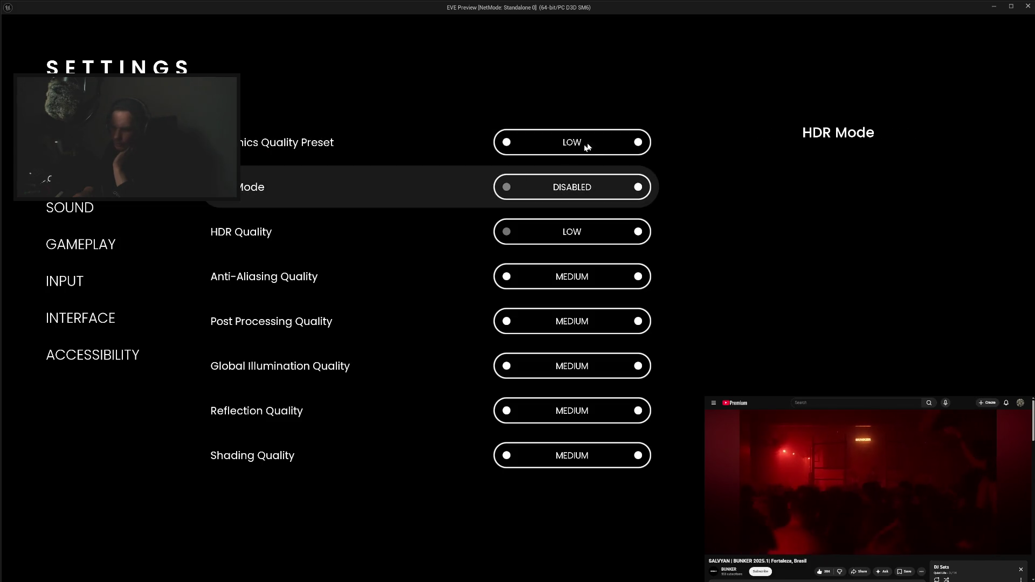
click(638, 143)
click(638, 143)
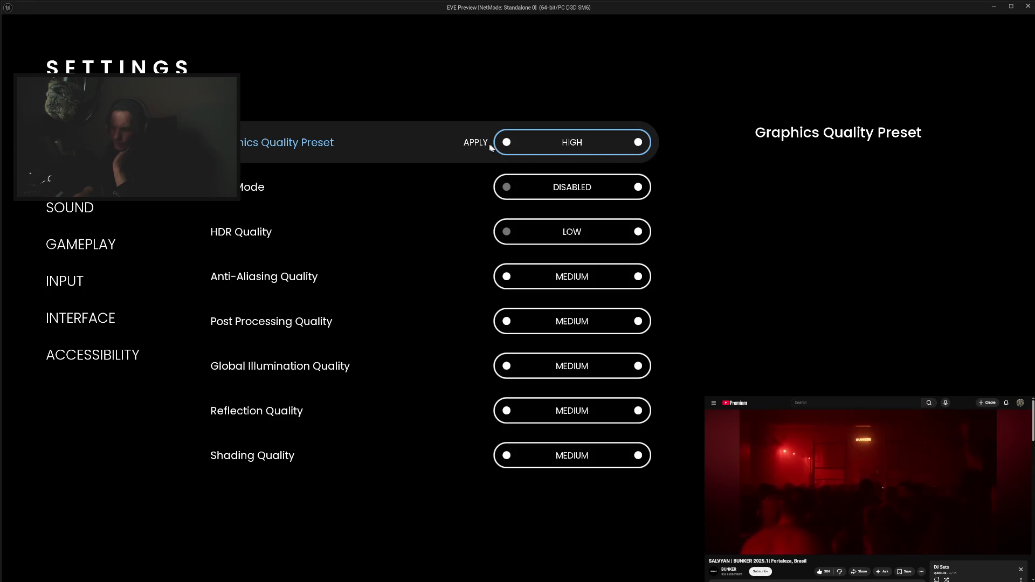
click(476, 143)
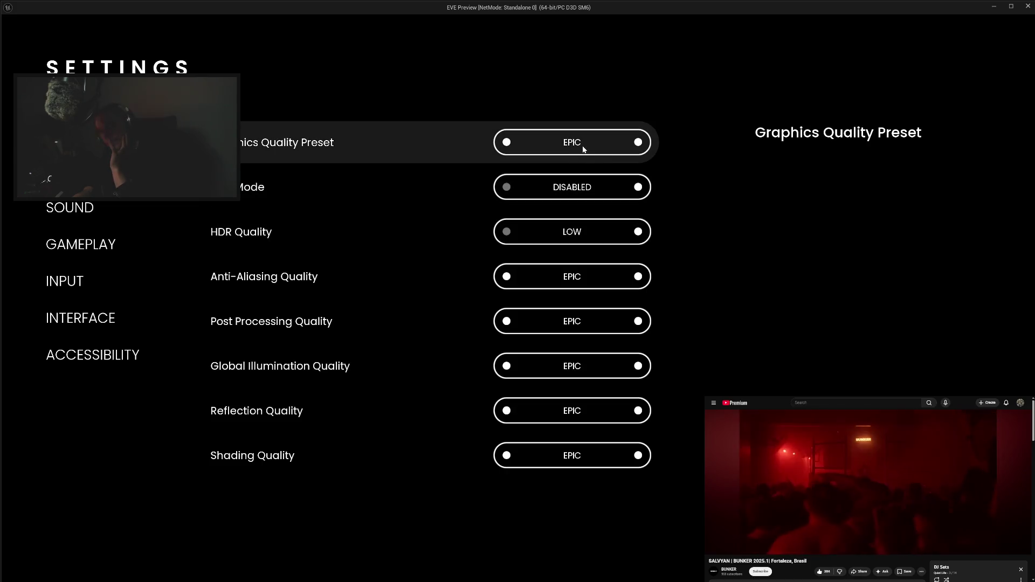
key(Escape)
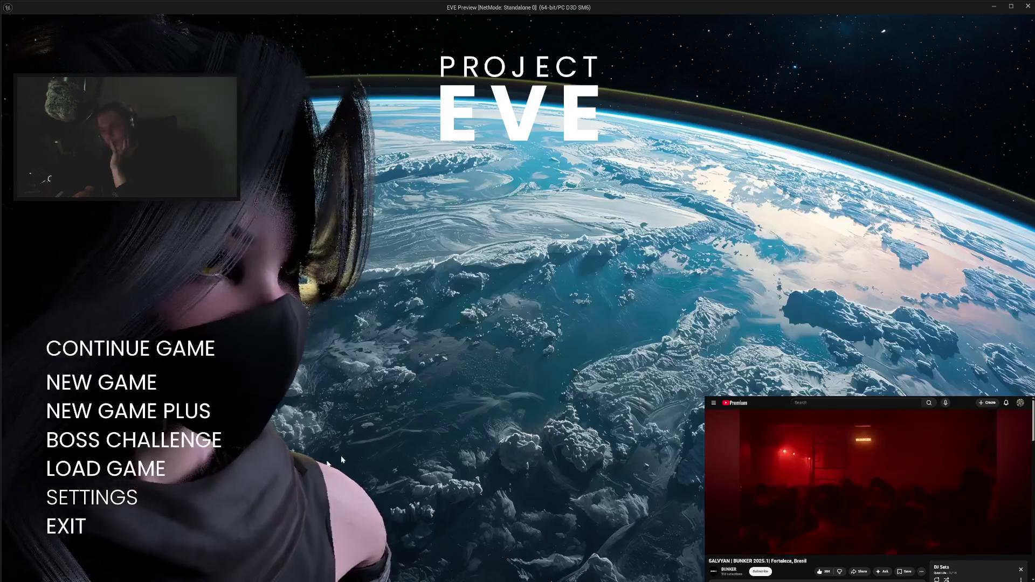
click(81, 523)
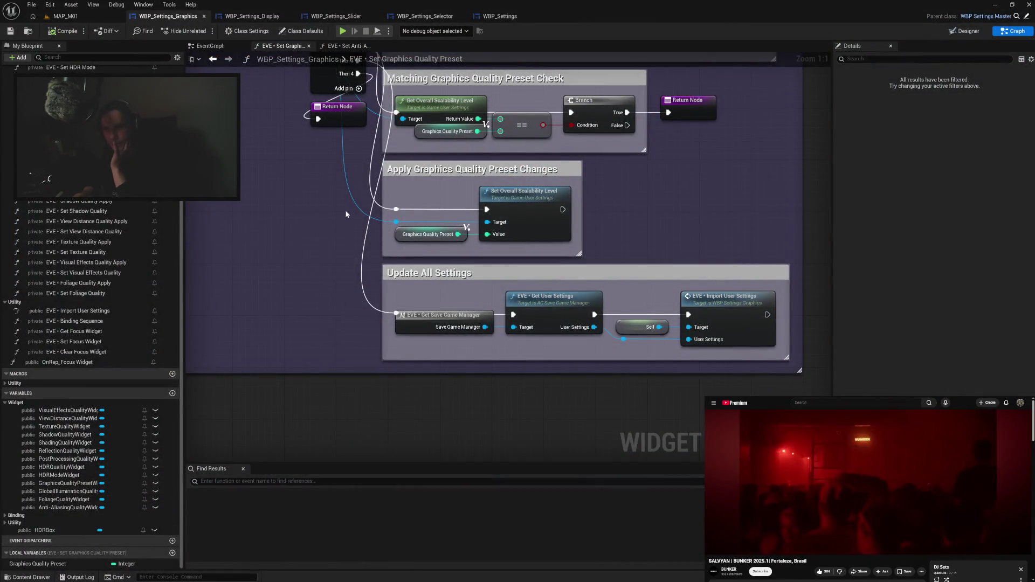
Pan through the Get Option Index and Update All Settings sections to review the function.
drag(345, 214, 370, 347)
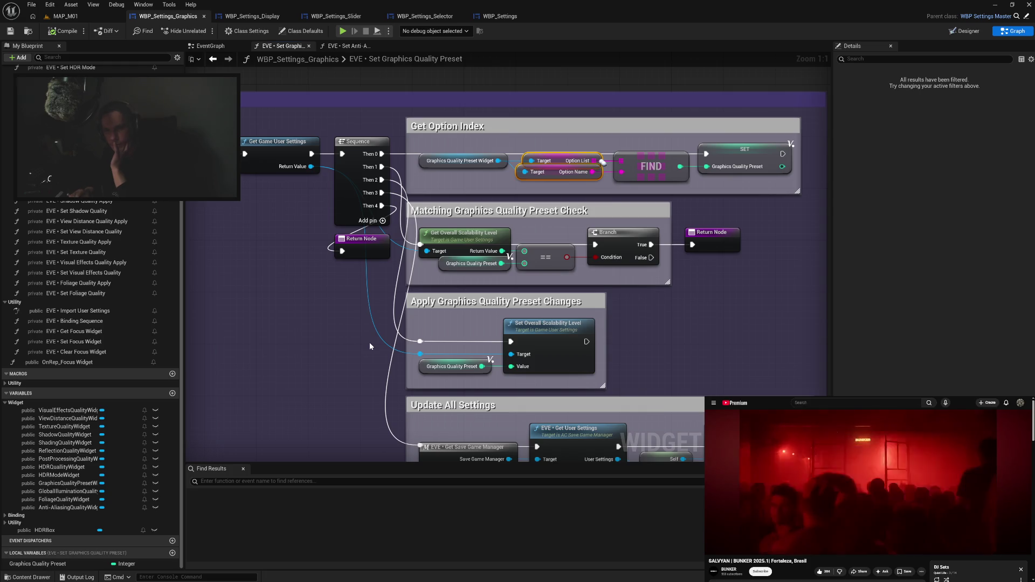
mouse_move(371, 318)
mouse_down()
mouse_move(370, 293)
mouse_move(454, 274)
mouse_move(314, 268)
mouse_up()
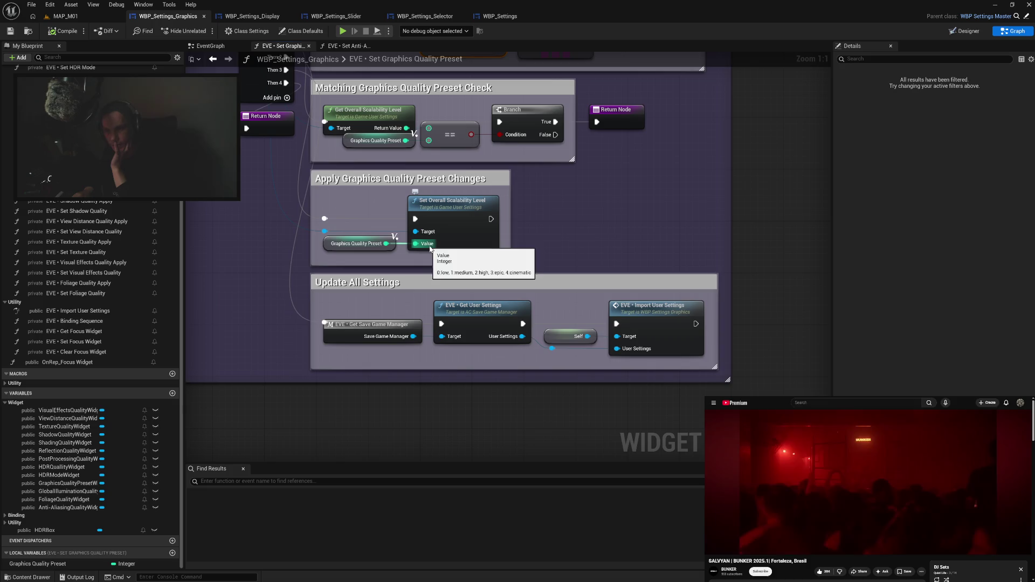
drag(552, 223, 577, 291)
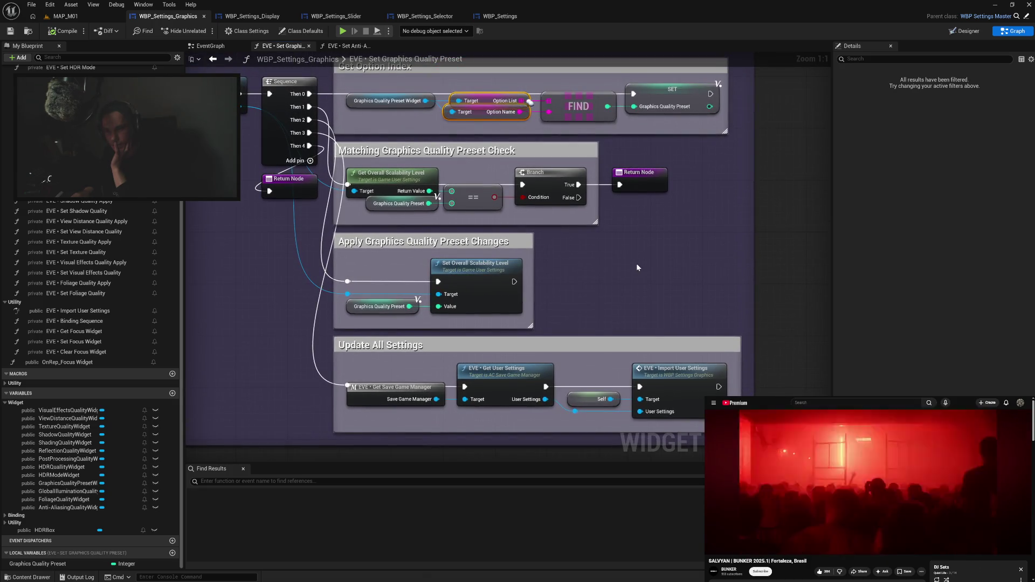
drag(637, 265, 637, 307)
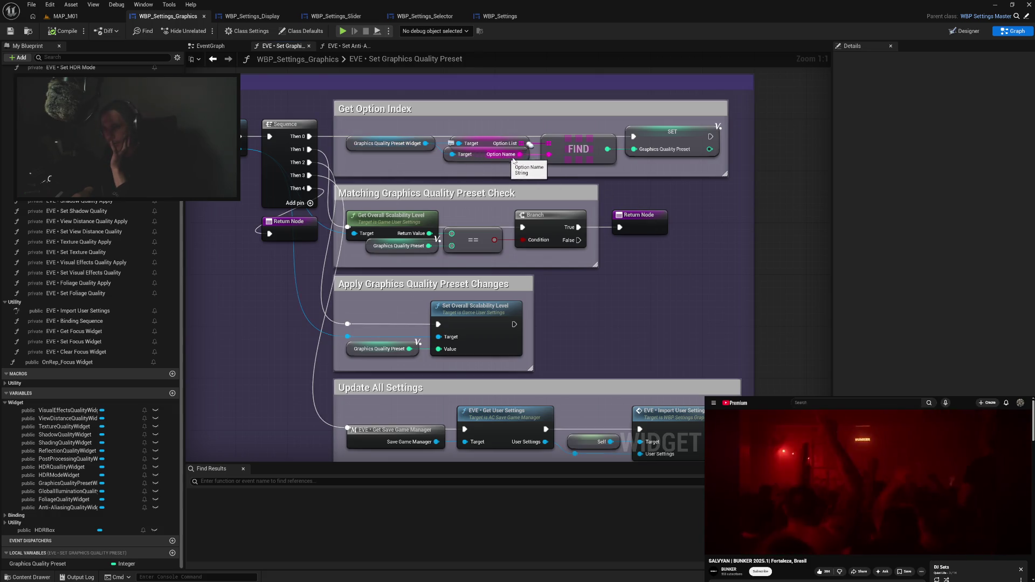
click(491, 143)
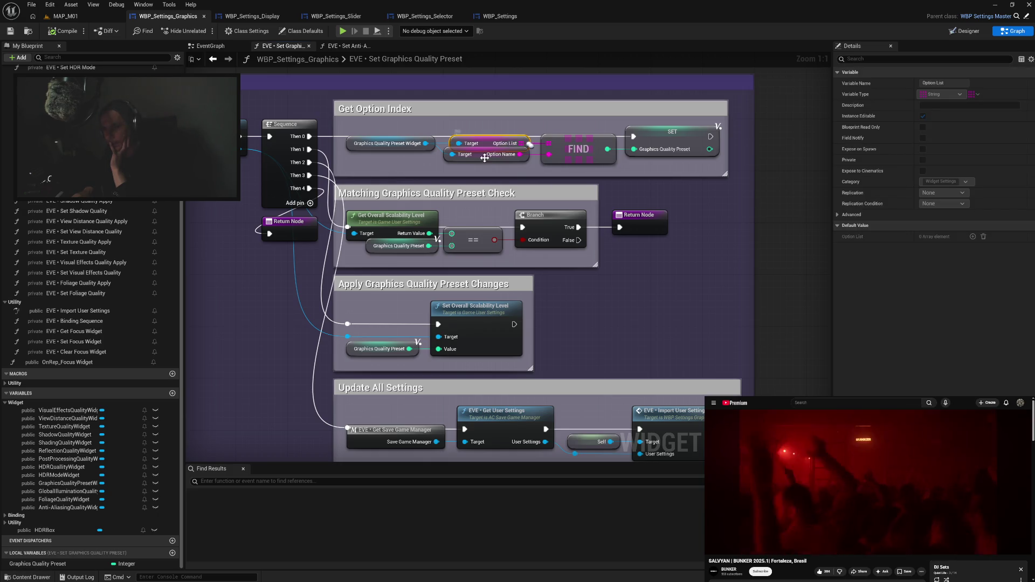
click(478, 157)
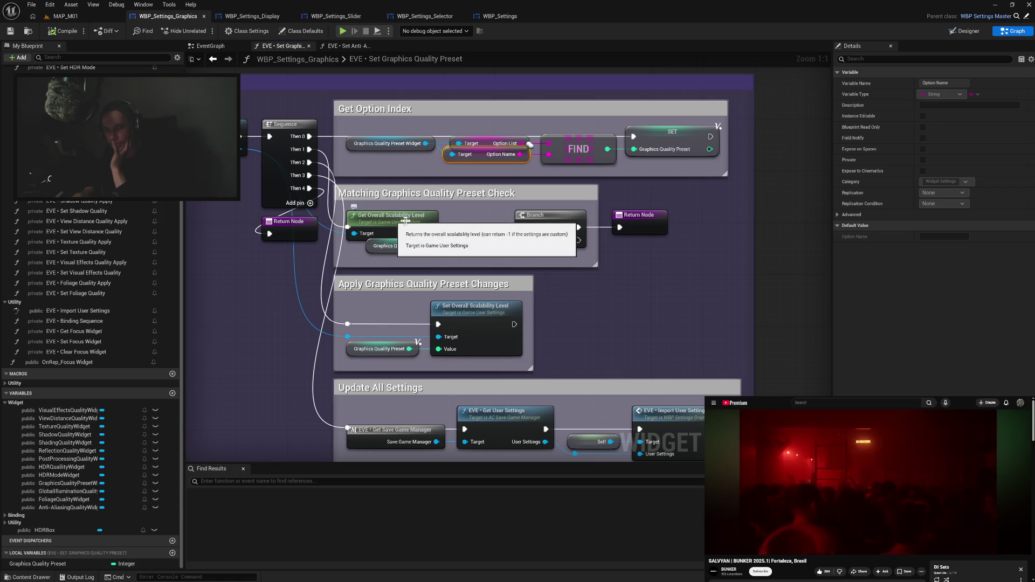
Move the Graphics Quality Preset, == and Branch nodes right, then switch to WBP_Settings_Display.
drag(420, 257, 565, 254)
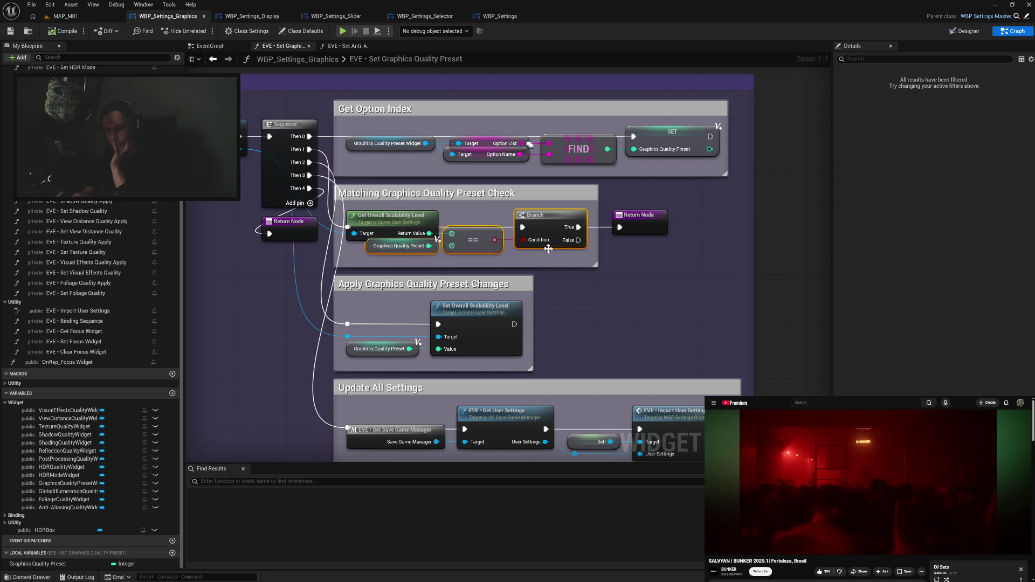
click(565, 253)
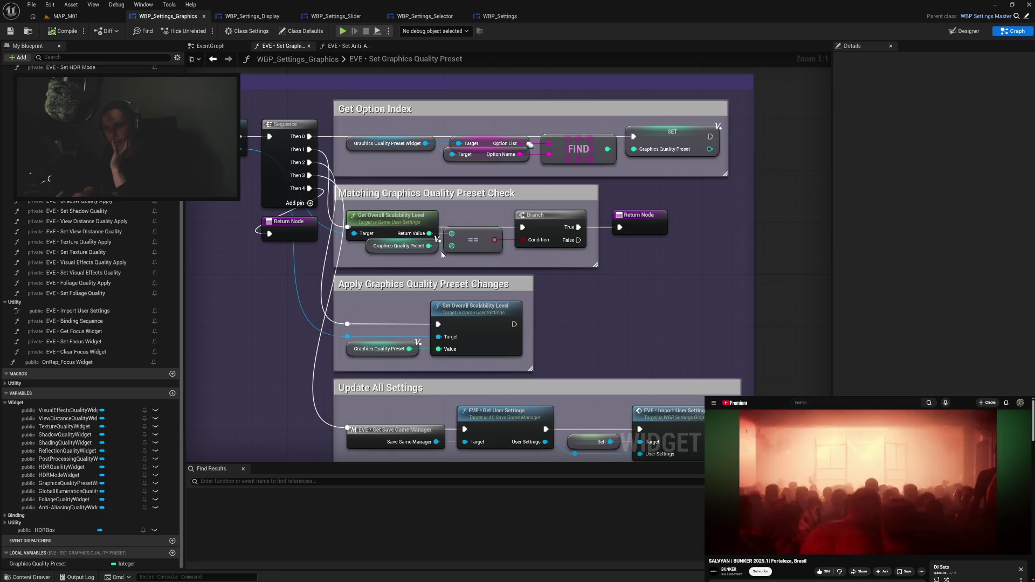
mouse_move(416, 257)
mouse_down()
mouse_move(505, 227)
mouse_move(699, 225)
mouse_up()
shift+click(642, 224)
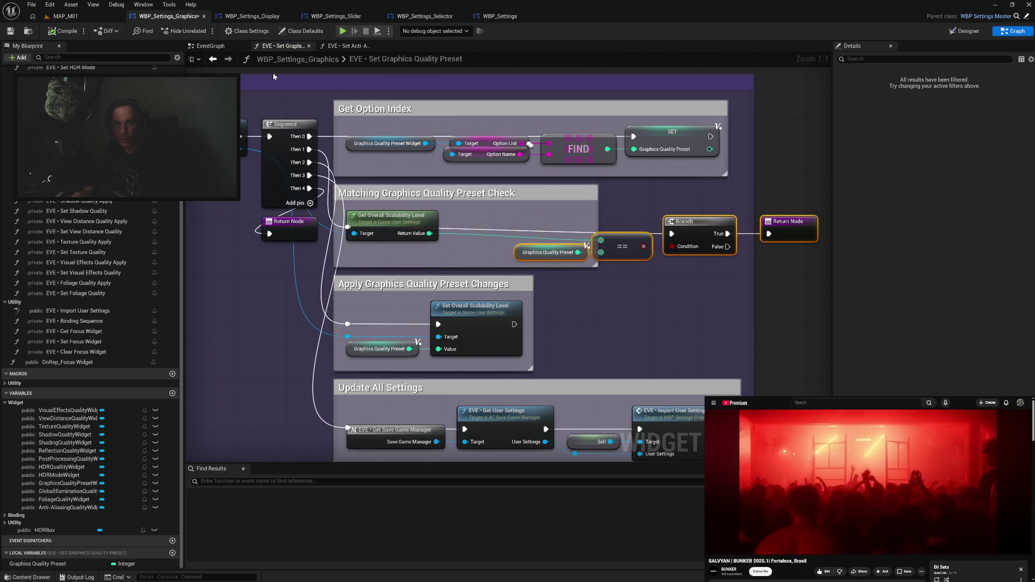
click(252, 16)
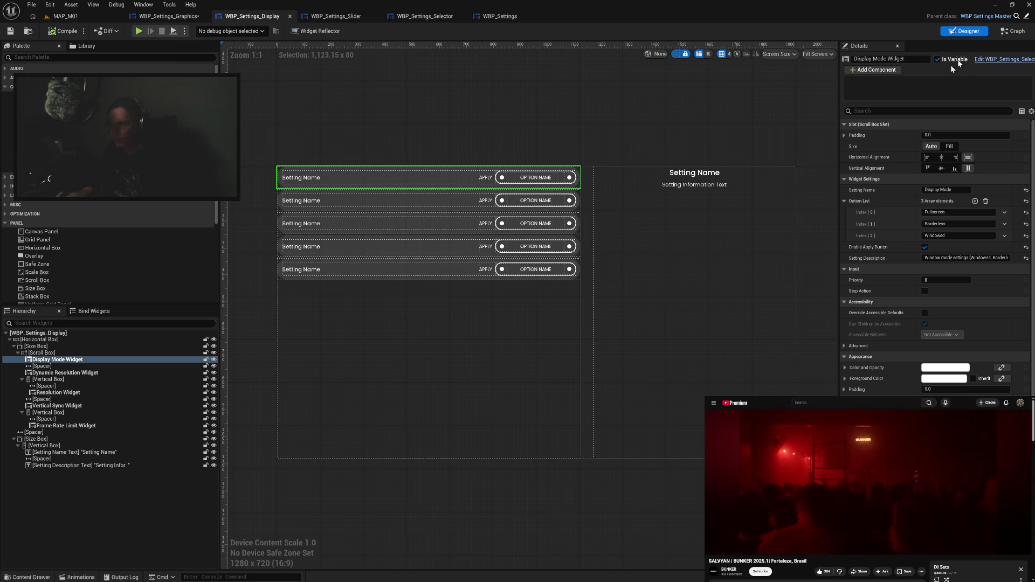
View the display widget's Set Frame Rate Limit and Set Resolution function graphs for reference.
click(1007, 31)
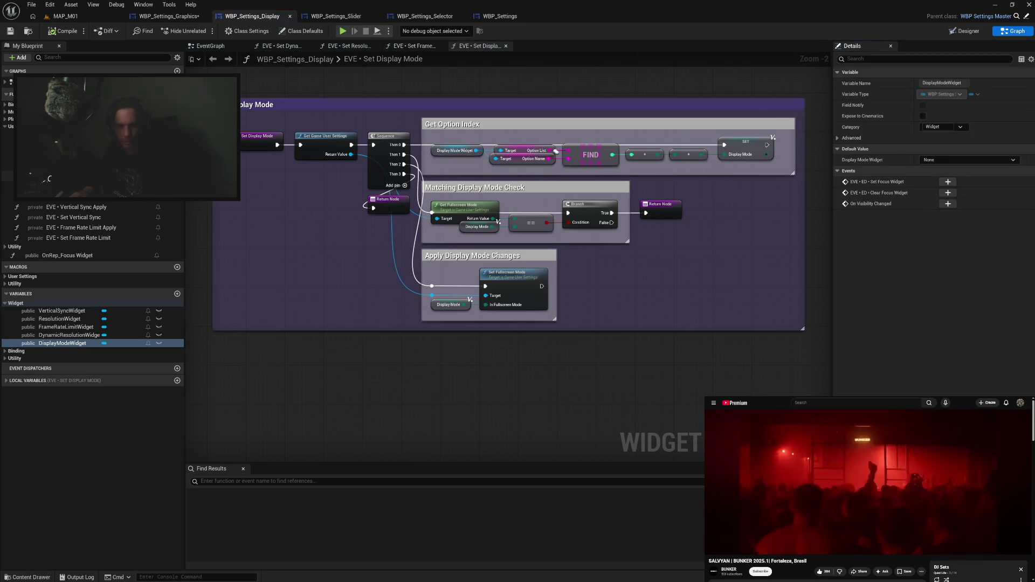
click(7, 144)
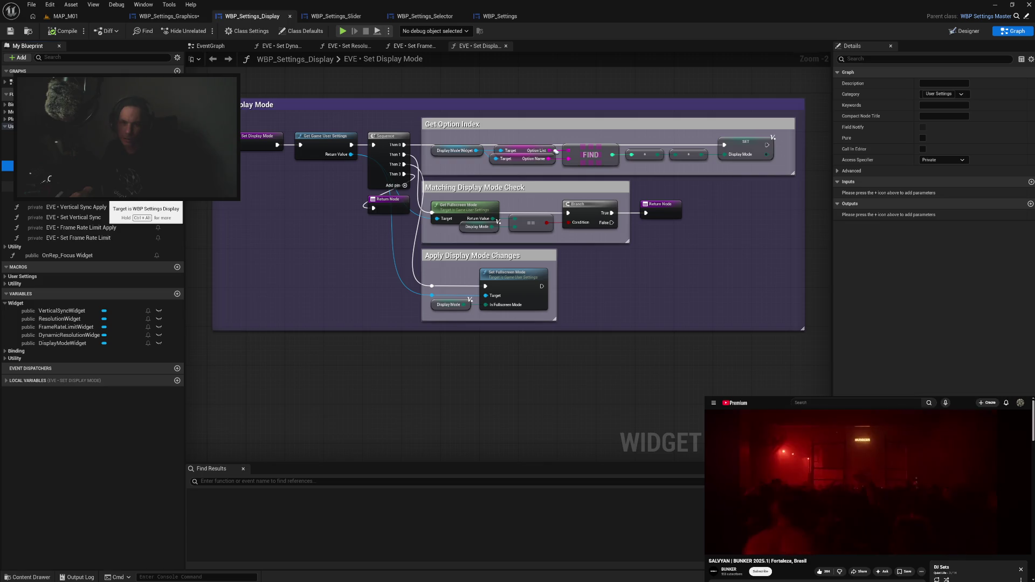
click(106, 229)
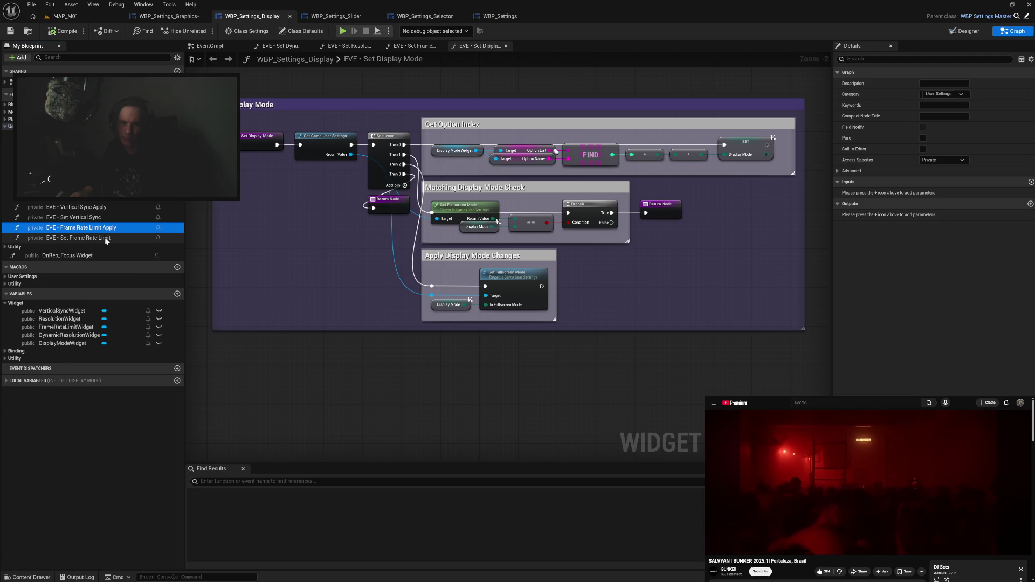
double_click(105, 239)
drag(359, 289, 260, 291)
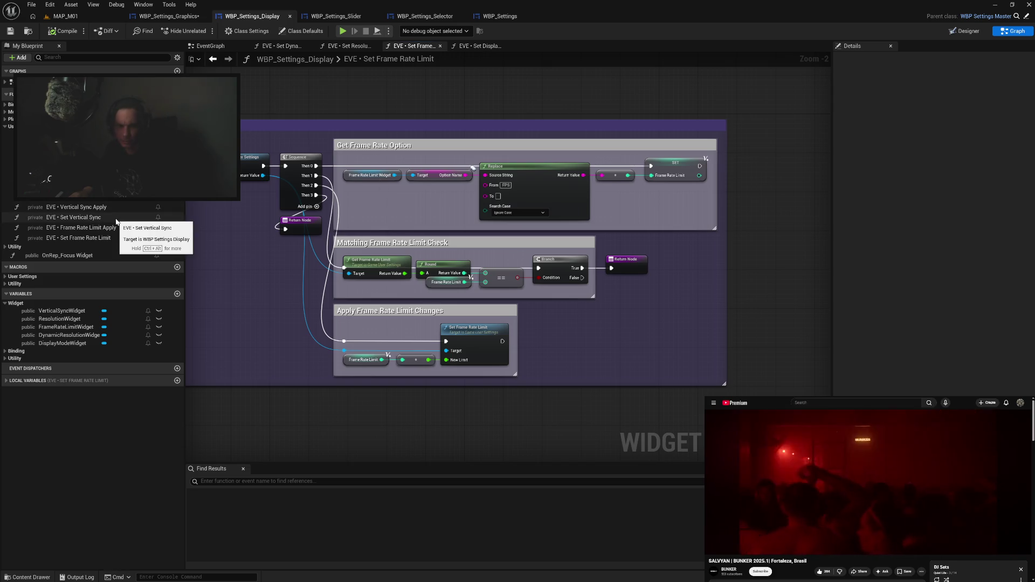
double_click(70, 197)
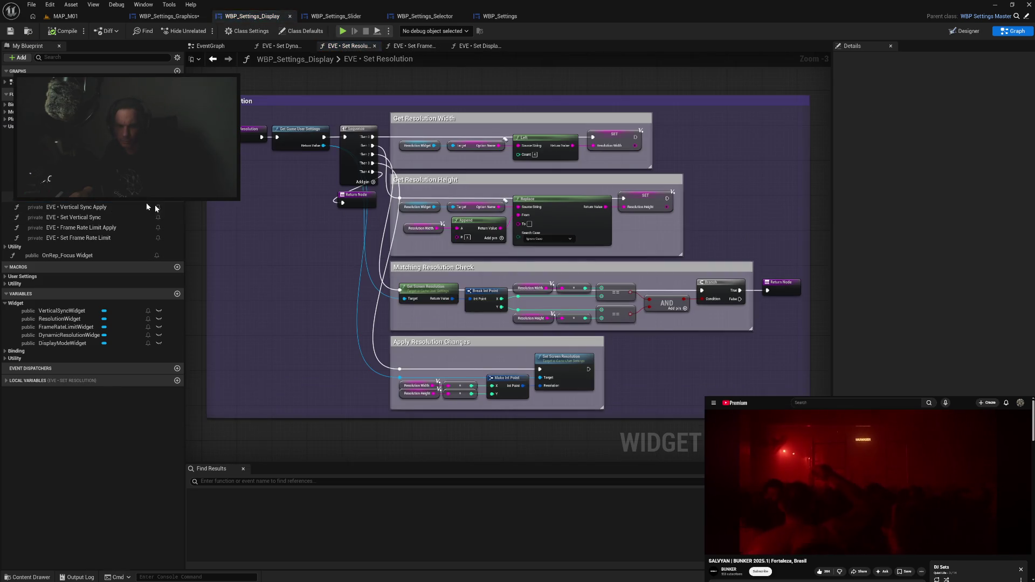
Close the Resolution, Frame Rate Limit, Display Mode and Dynamic Resolution tabs; return to WBP_Settings_Graphics.
click(376, 46)
click(376, 46)
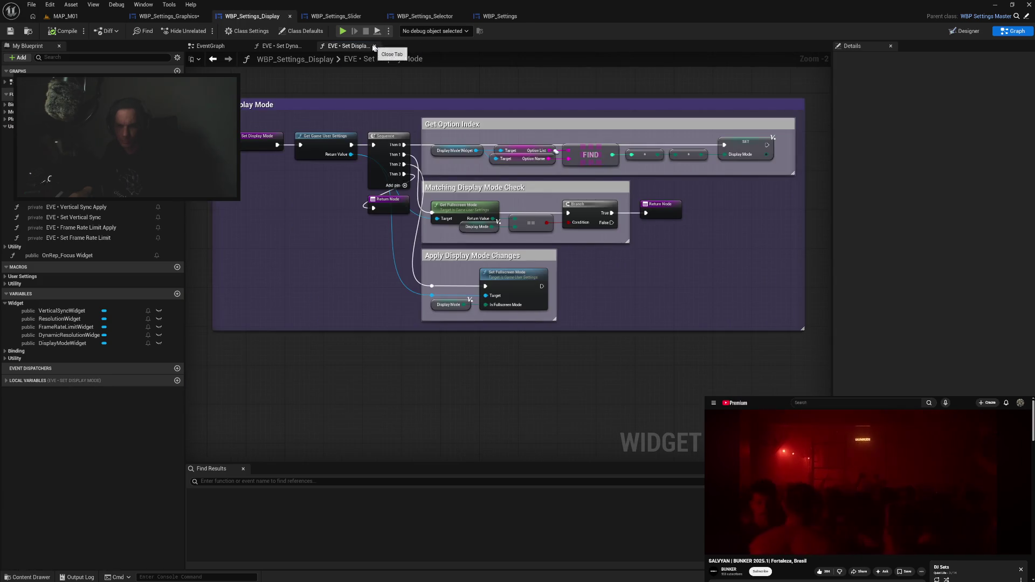
click(376, 46)
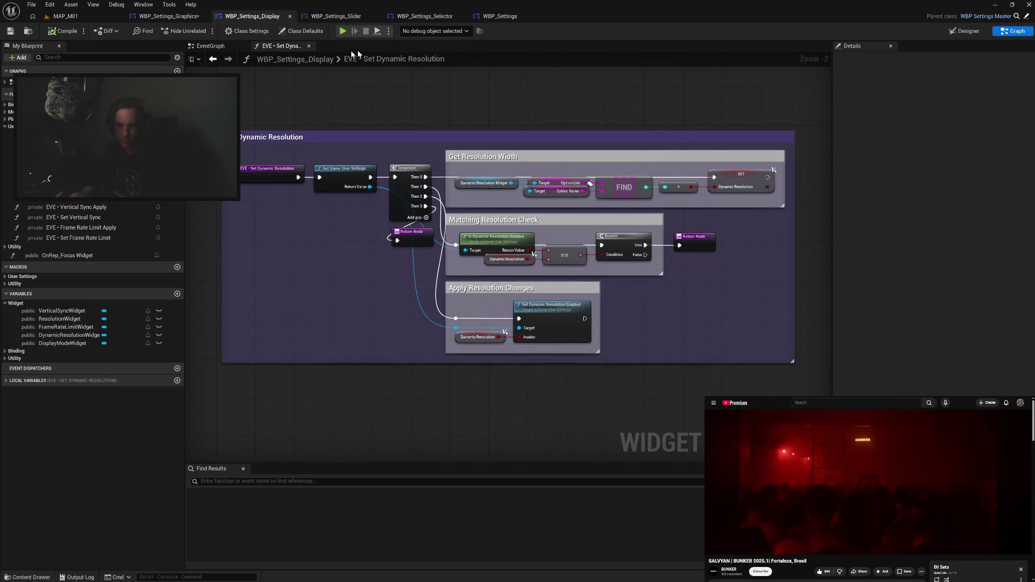
click(309, 47)
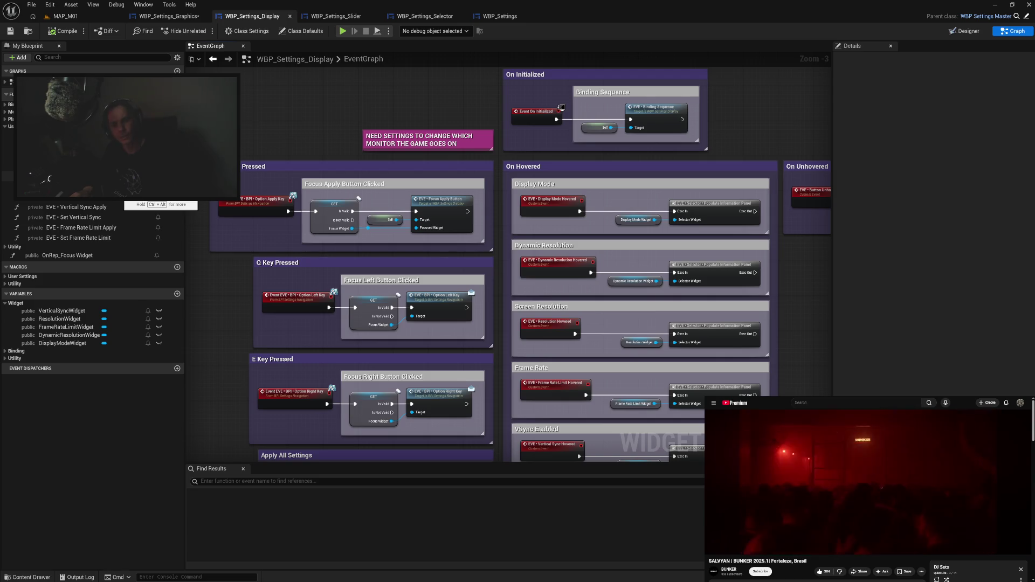
click(169, 16)
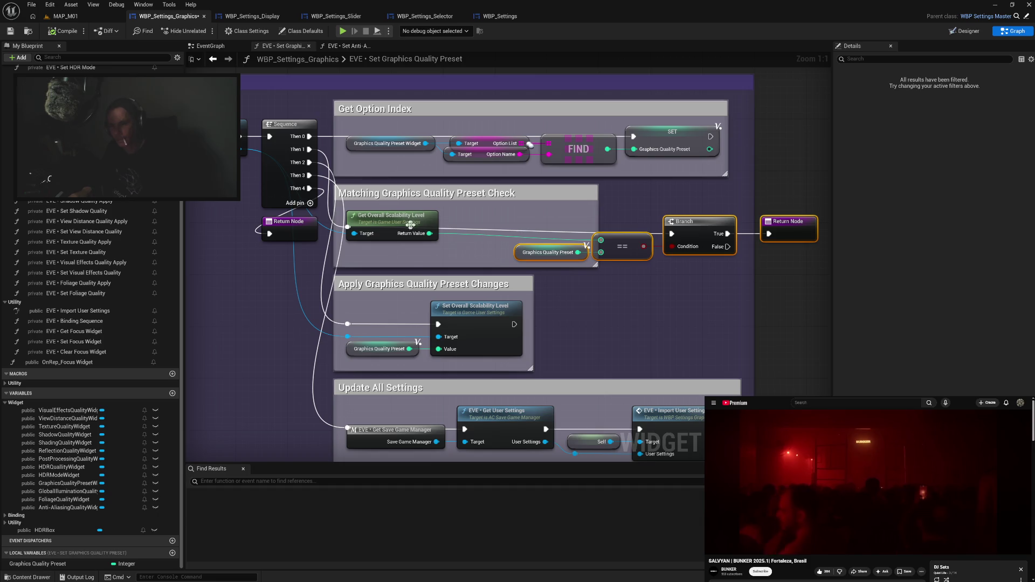
Add an integer Add node on the Return Value wire and align it with Get Overall Scalability Level.
drag(429, 233, 463, 234)
text(add)
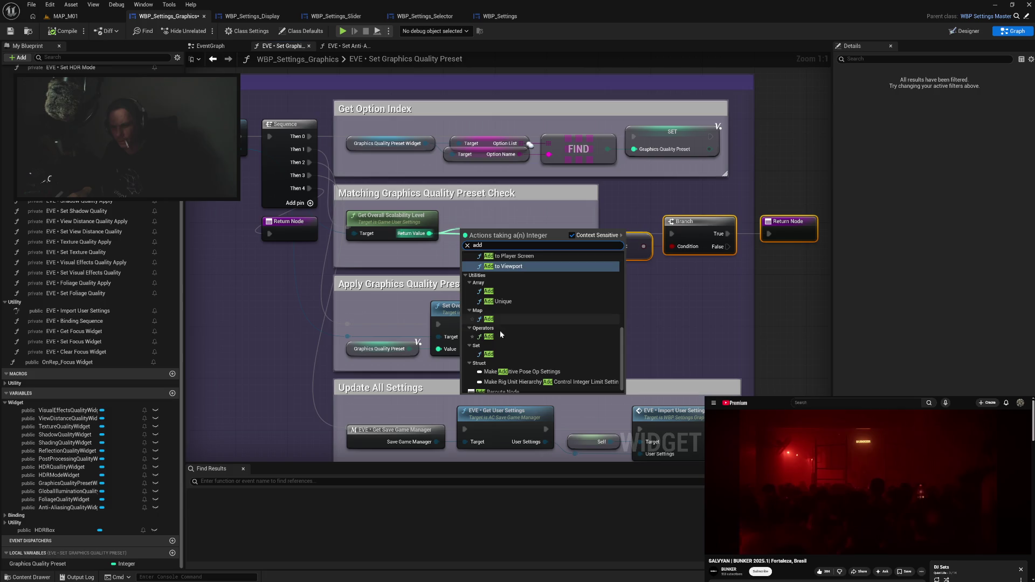
key(Escape)
key(Return)
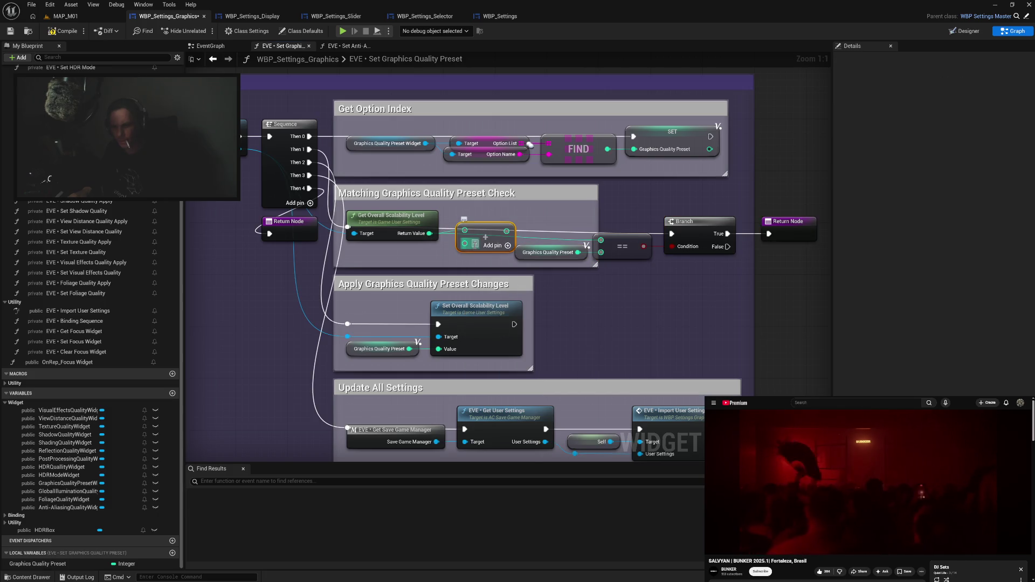
click(480, 256)
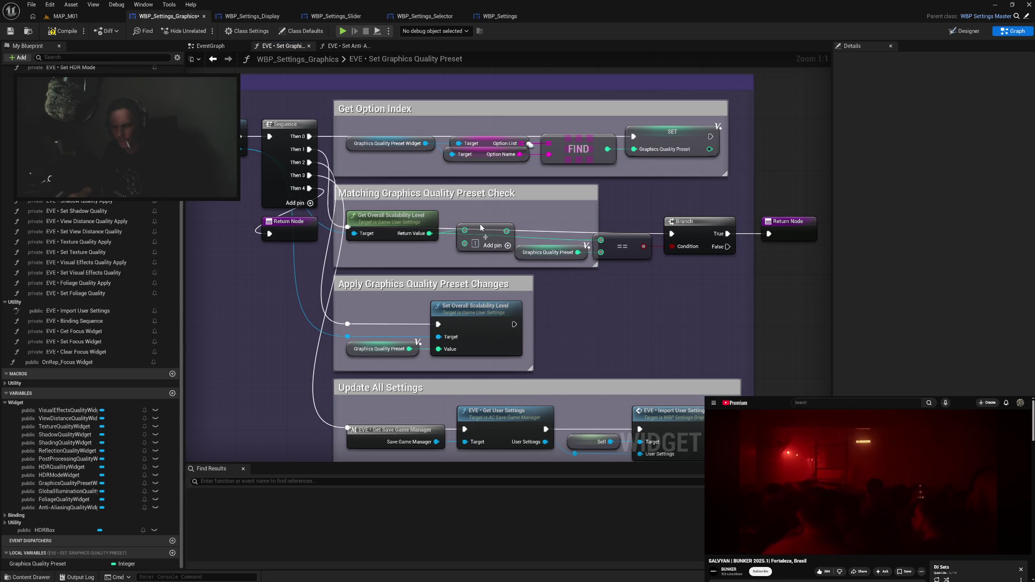
drag(477, 230, 476, 233)
shift+click(436, 230)
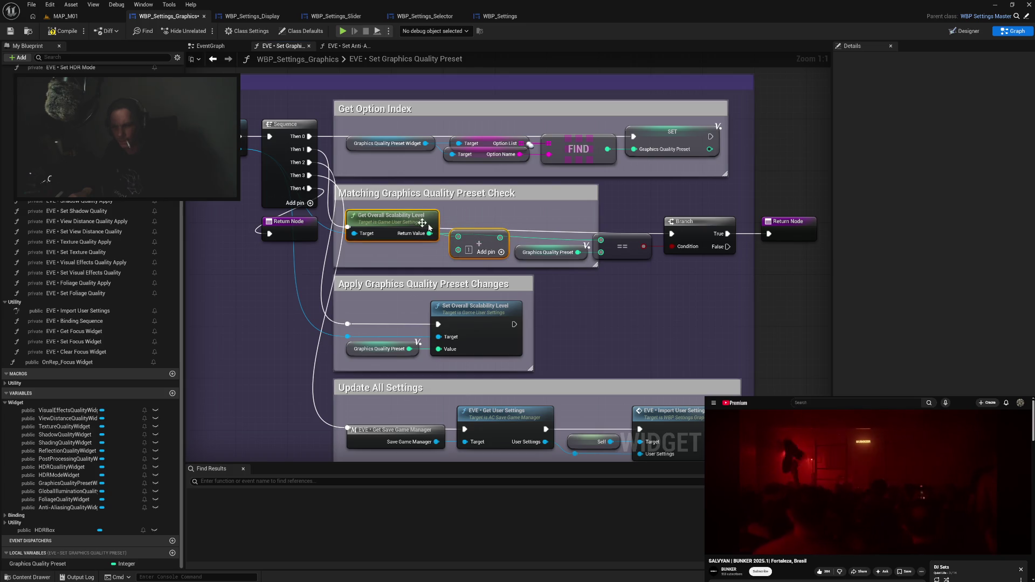
key(q)
click(421, 259)
mouse_move(499, 234)
mouse_down()
mouse_move(596, 234)
mouse_move(602, 244)
mouse_up()
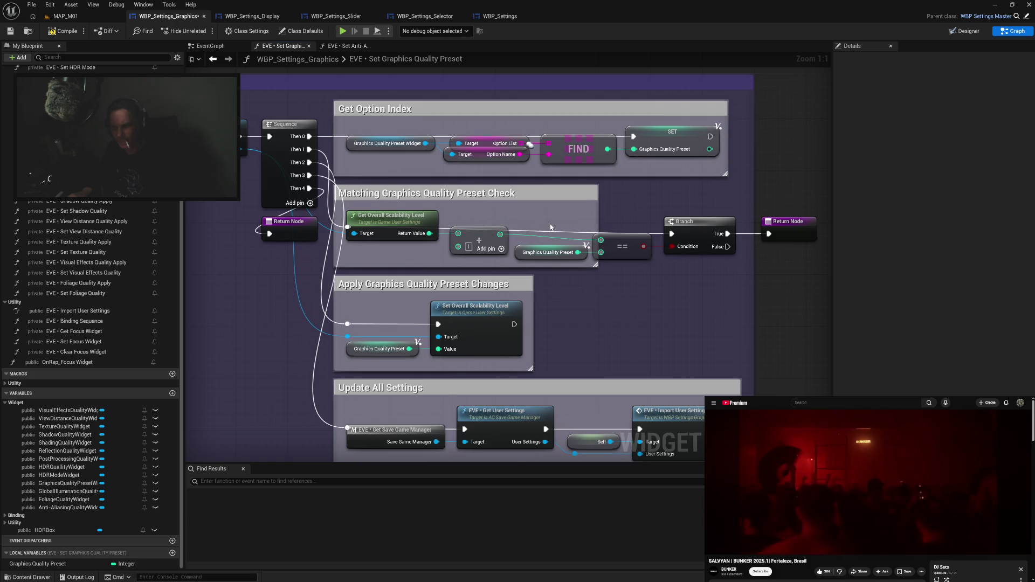
Line up the comparison group, widen both comment boxes, compile, and launch the standalone preview.
mouse_move(540, 218)
mouse_down()
mouse_move(740, 277)
mouse_move(765, 270)
mouse_up()
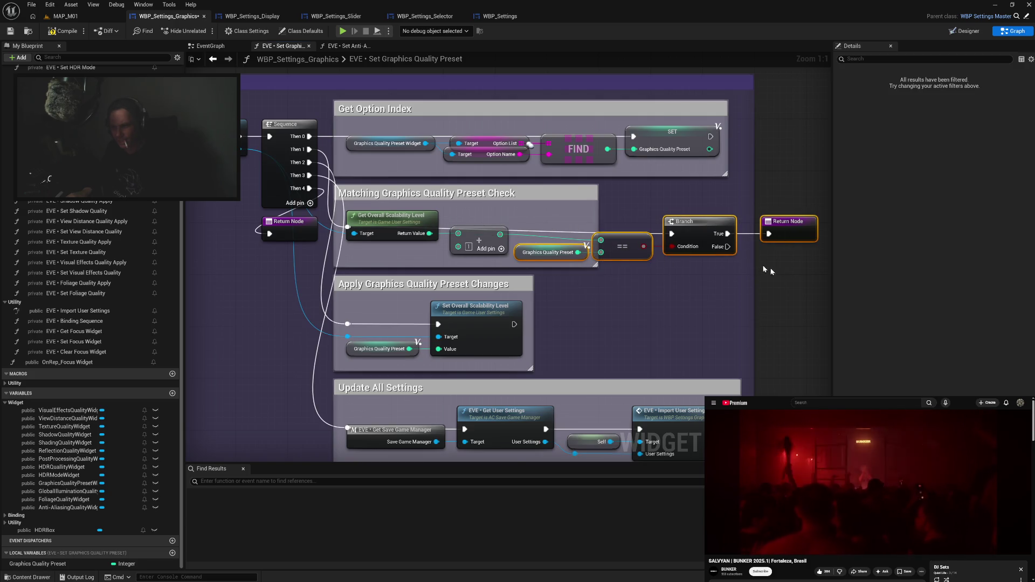
drag(705, 238, 707, 233)
drag(597, 217, 751, 224)
mouse_move(762, 180)
mouse_down()
mouse_move(831, 182)
mouse_move(811, 186)
mouse_up()
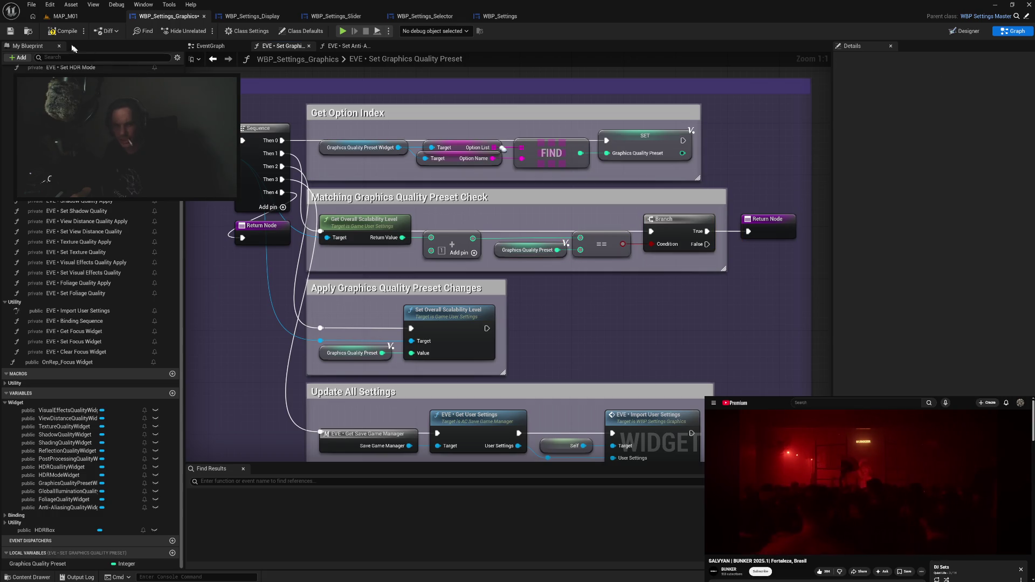
click(52, 32)
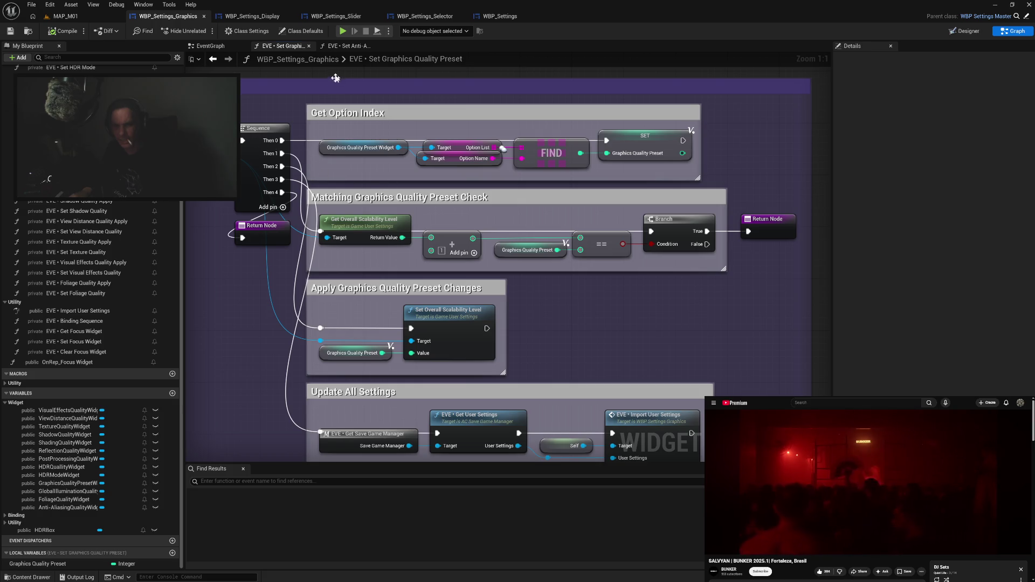
click(342, 31)
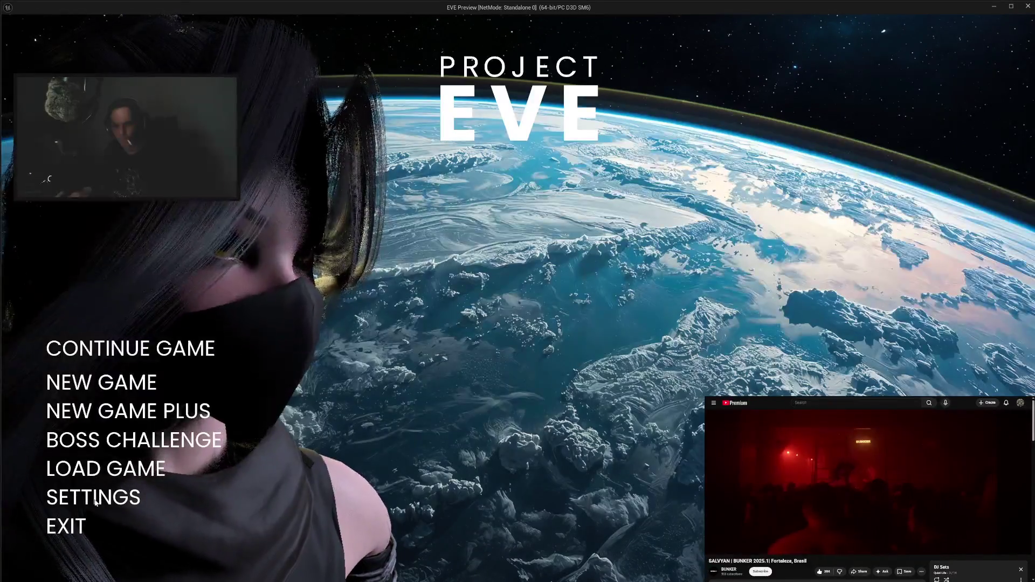
Set the Graphics Quality Preset to CUSTOM, apply it, and back out to the main menu.
click(95, 502)
click(81, 171)
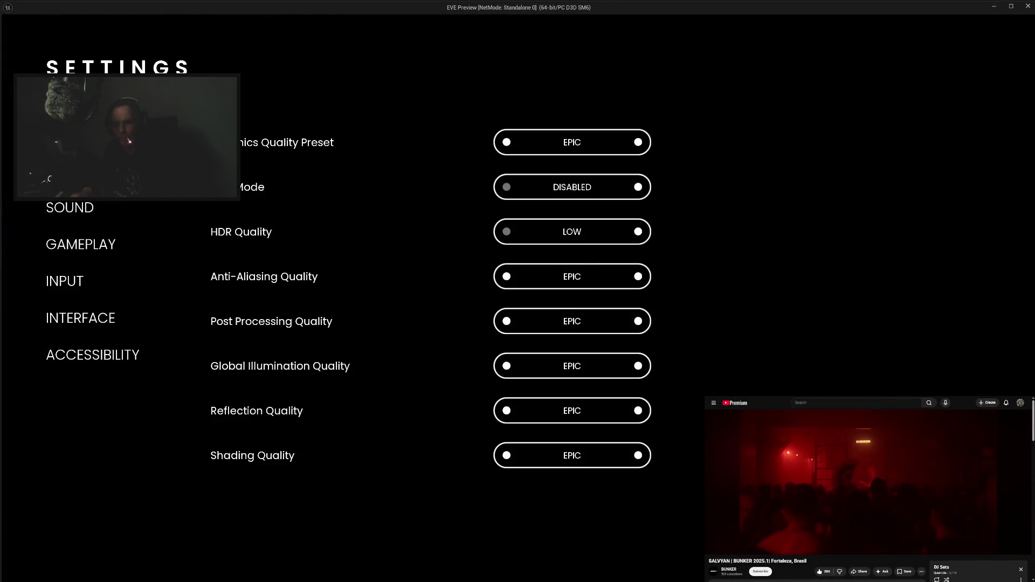
click(507, 142)
click(507, 143)
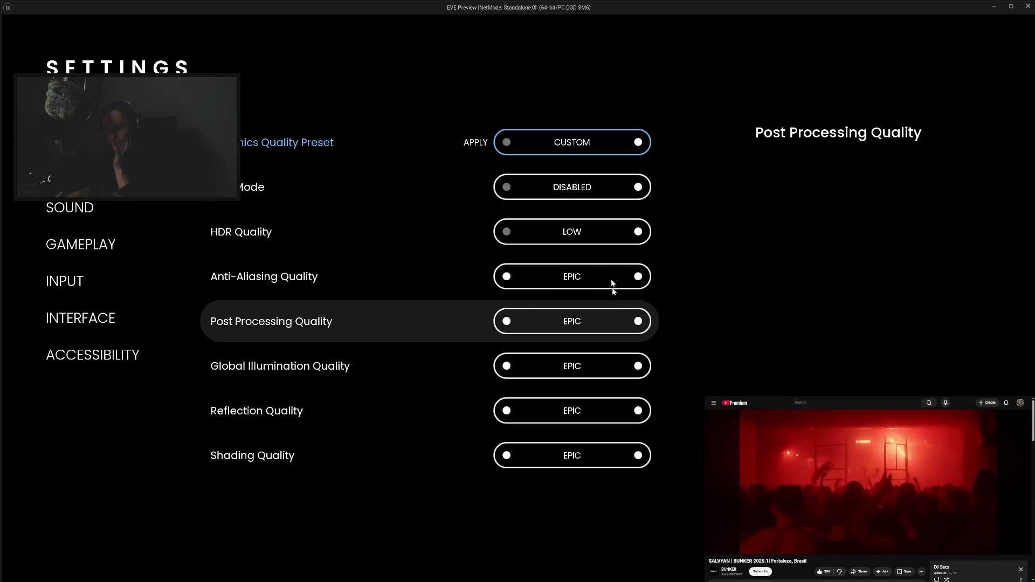
click(478, 144)
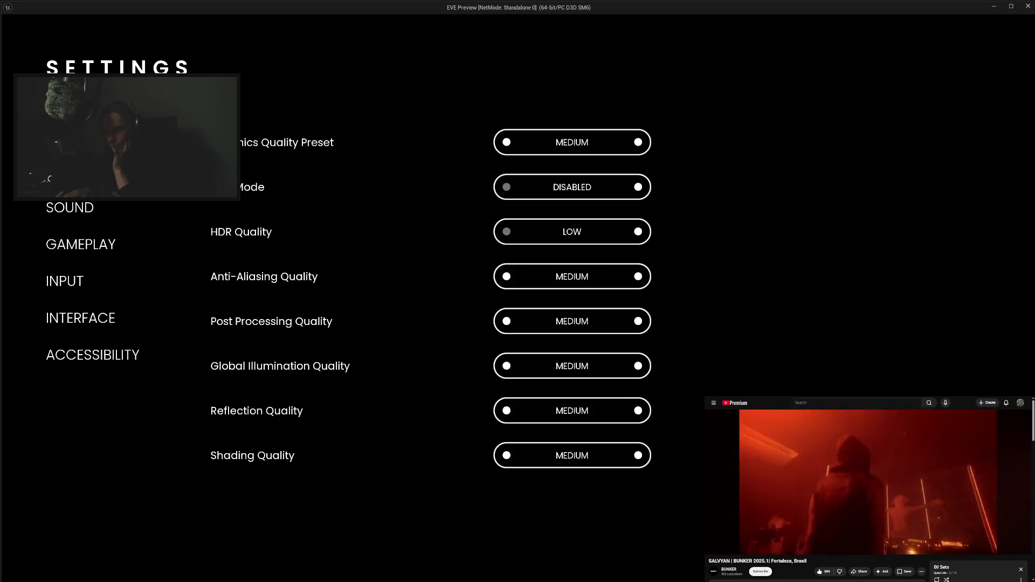
key(Escape)
Apply the CINEMATIC preset, then EPIC, and stop the game preview.
click(99, 493)
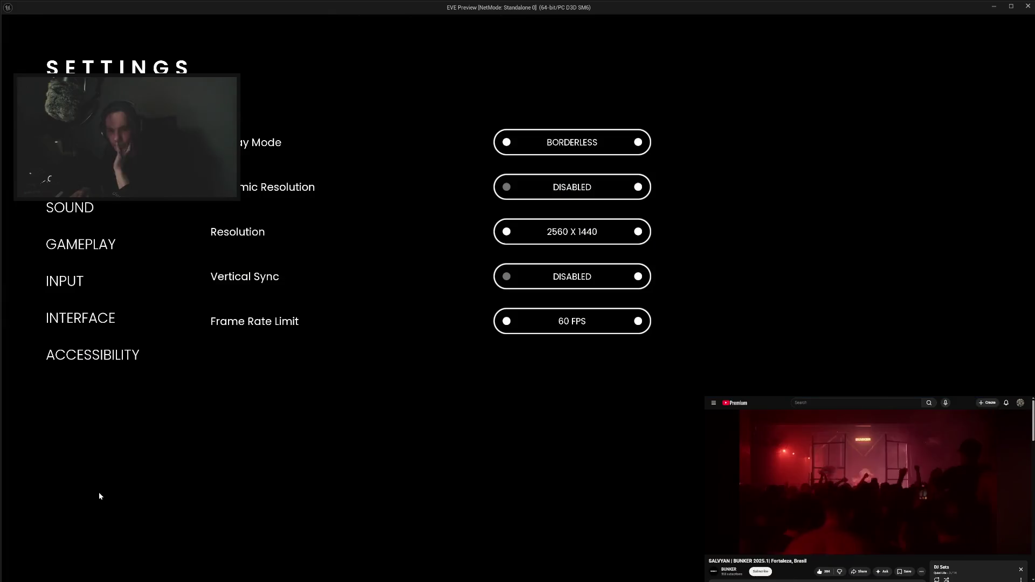
key(e)
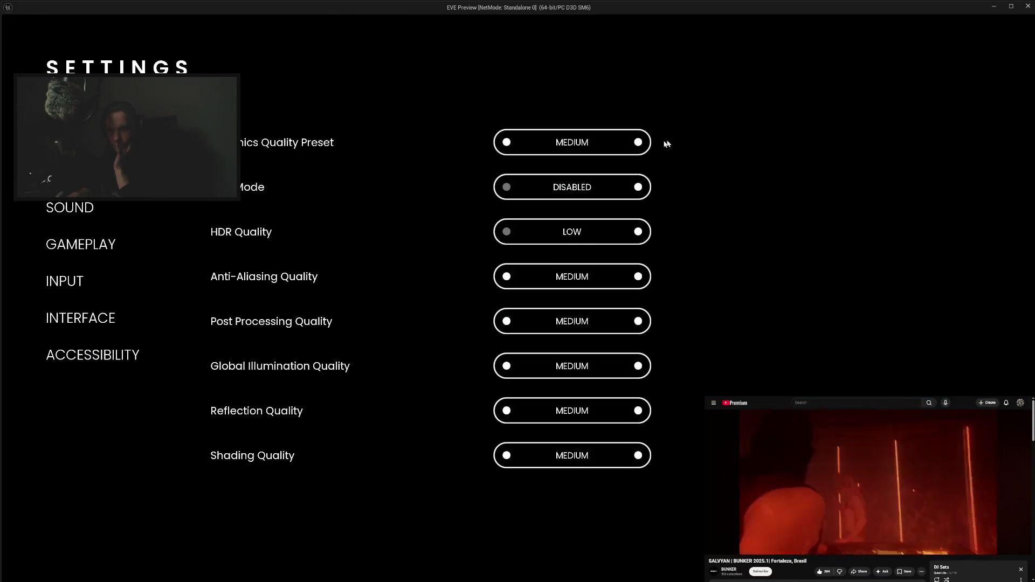
click(643, 147)
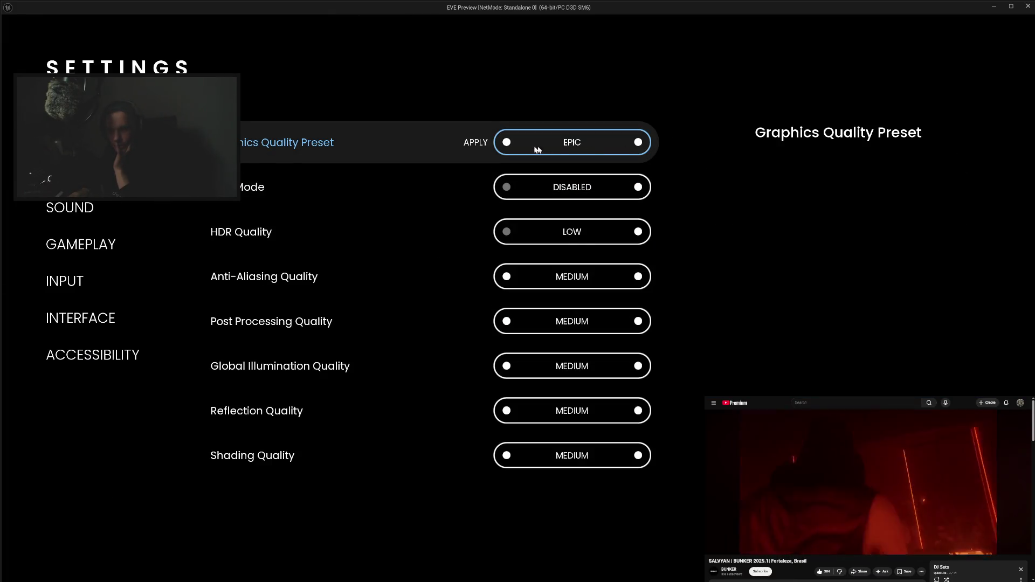
click(484, 144)
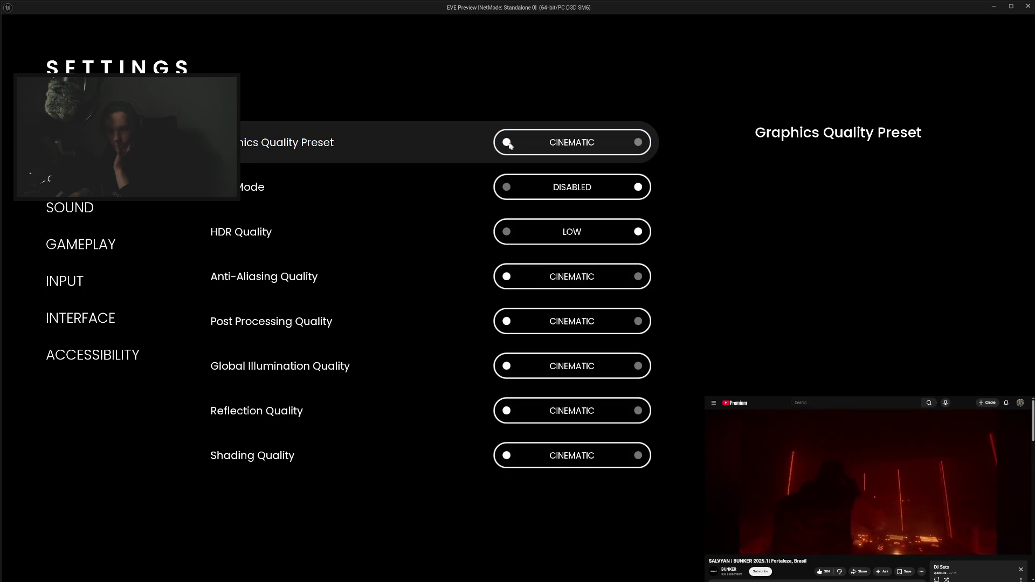
click(507, 143)
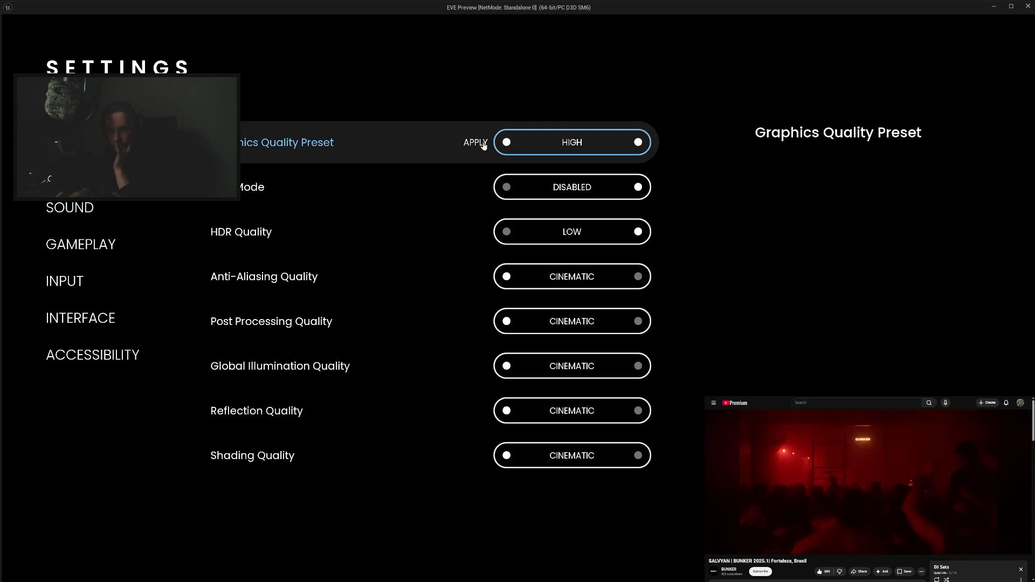
click(483, 144)
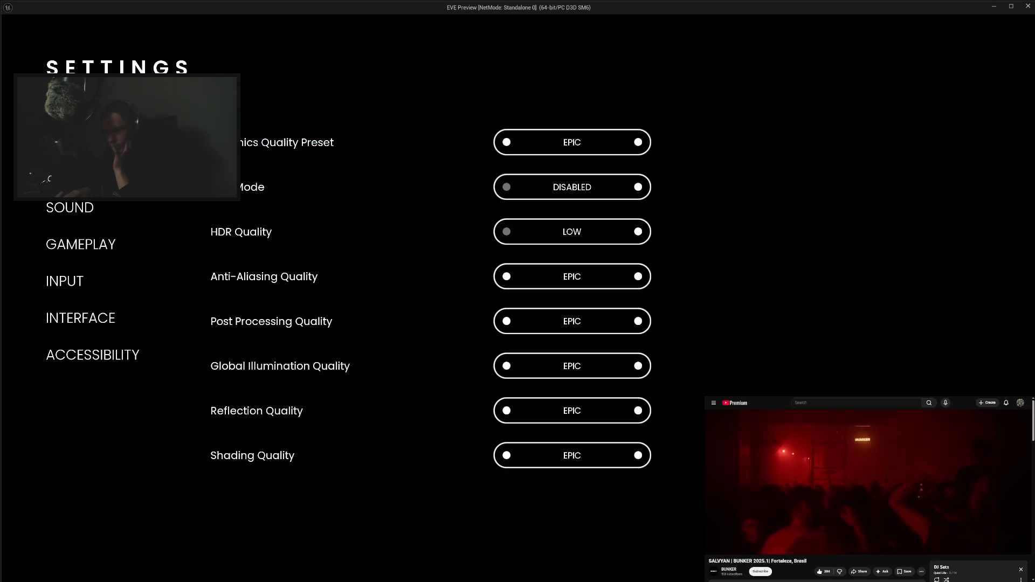
key(Escape)
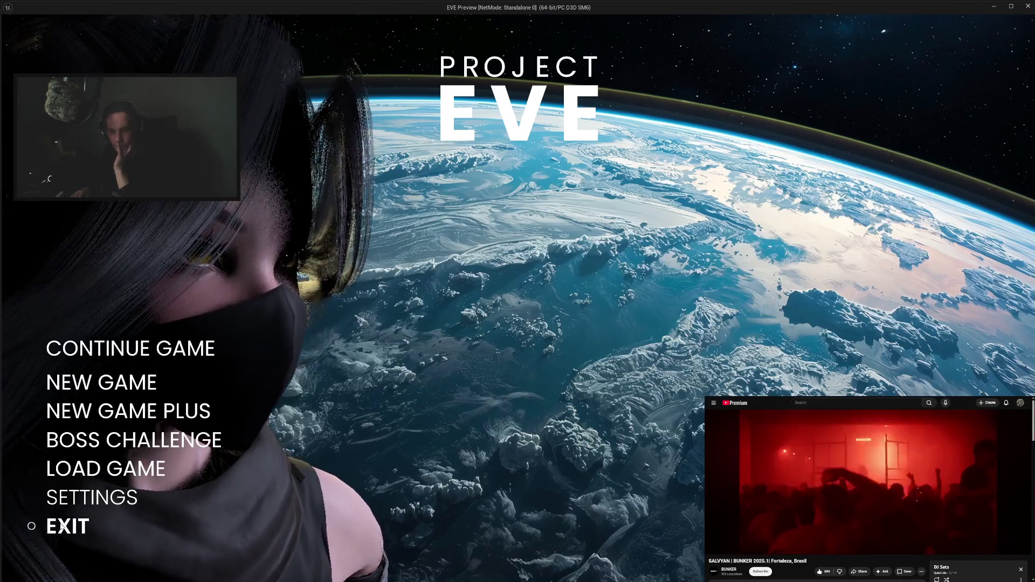
key(Escape)
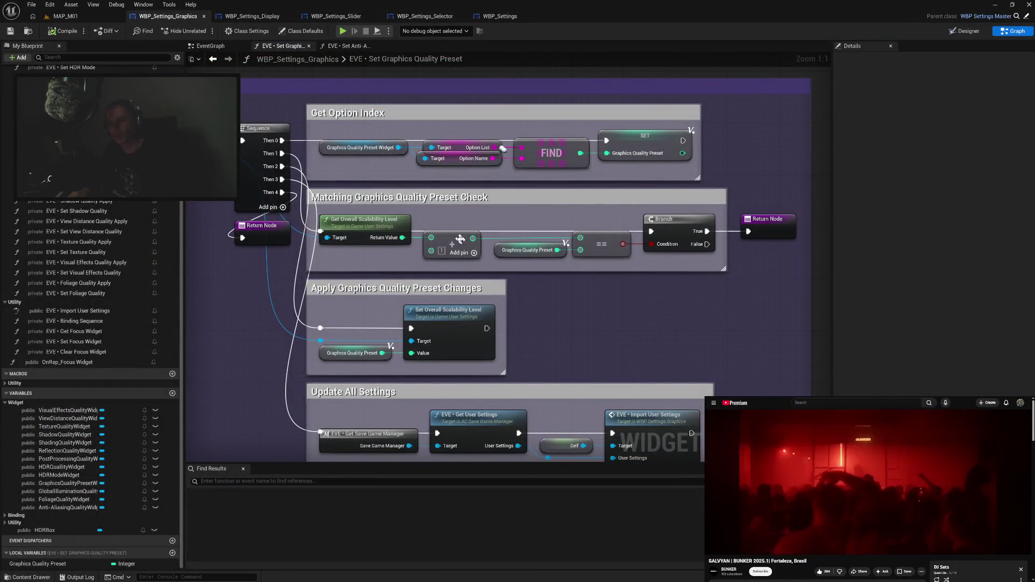
Add an == comparison and Branch driven by the scalability level output, and align them.
mouse_move(453, 240)
mouse_down()
mouse_move(621, 326)
mouse_move(640, 318)
mouse_up()
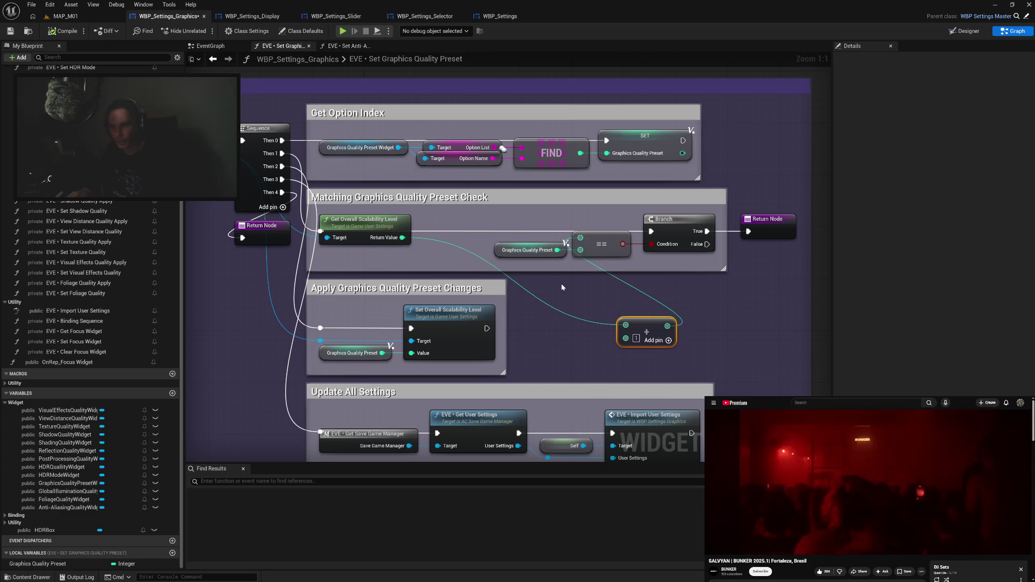
mouse_move(402, 238)
mouse_down()
mouse_move(432, 234)
mouse_move(627, 323)
mouse_move(630, 296)
mouse_up()
text(==)
key(Return)
click(619, 295)
key(q)
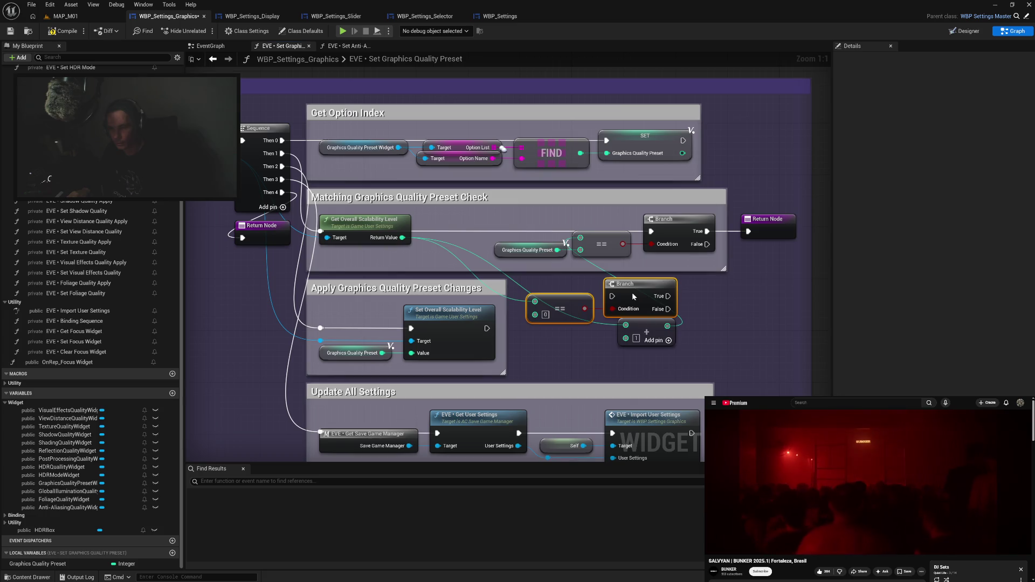
Delete the unused Add node and set the lower comparison's constant to -1.
drag(731, 343, 724, 224)
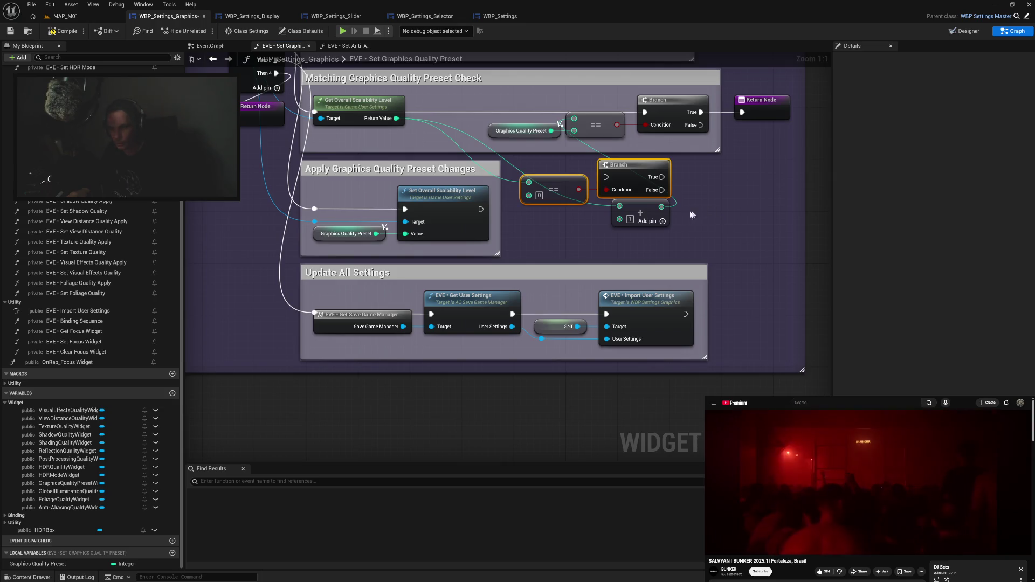
click(643, 217)
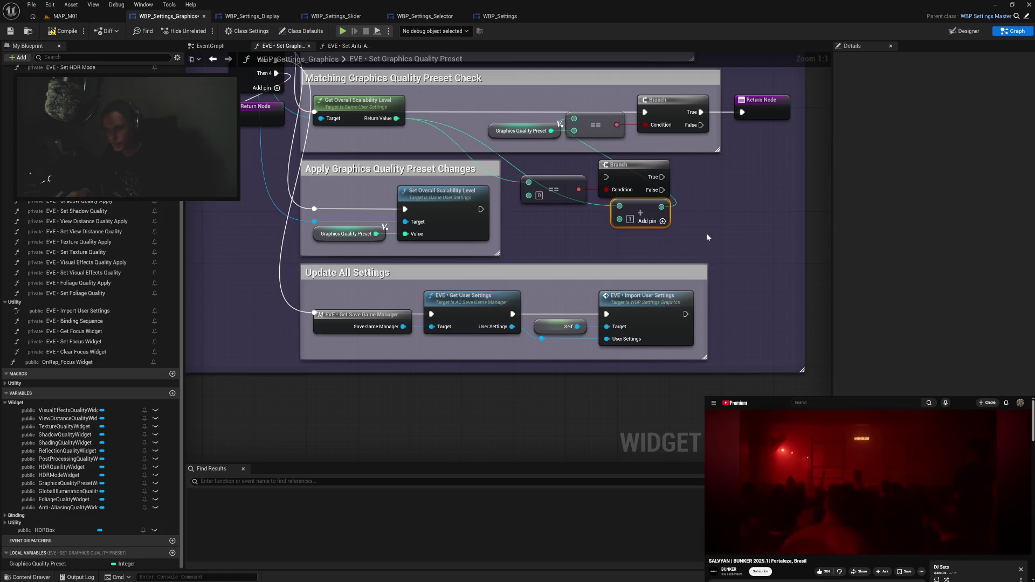
key(Delete)
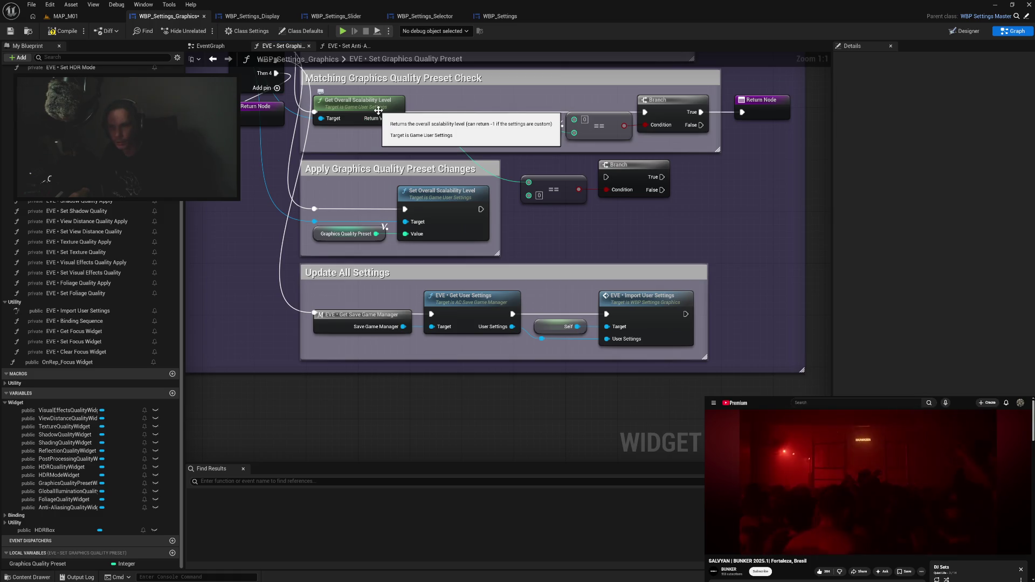
click(539, 196)
text(1)
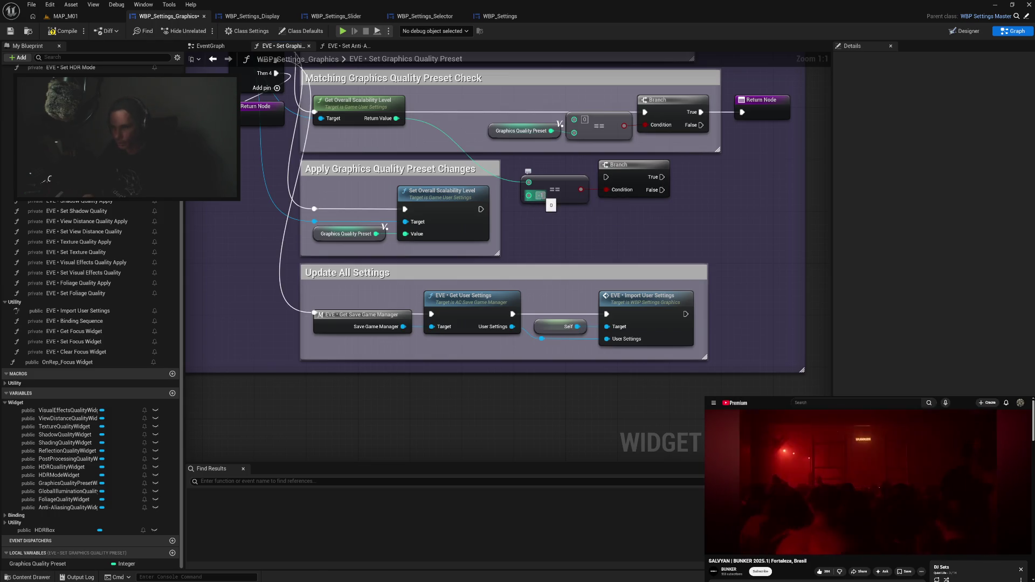
key(Return)
click(616, 240)
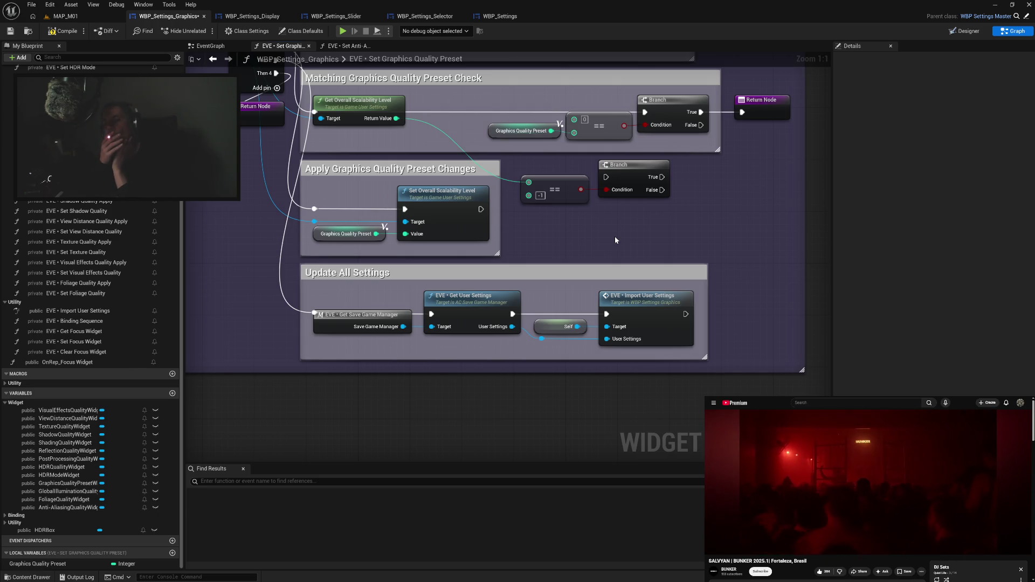
Insert a Subtract node after FIND that subtracts 1, feeding the SET node.
drag(616, 240, 665, 303)
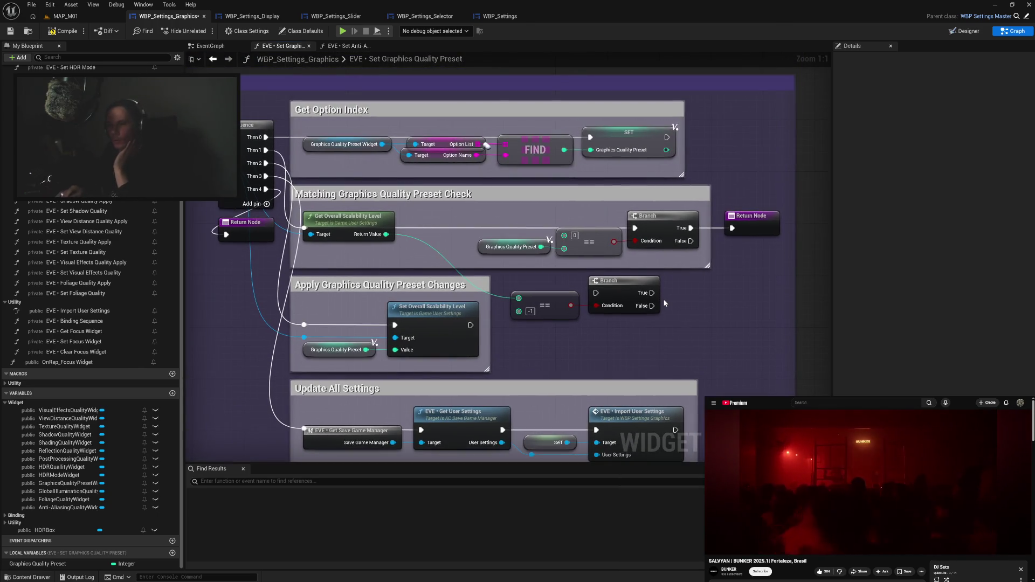
drag(638, 137, 729, 143)
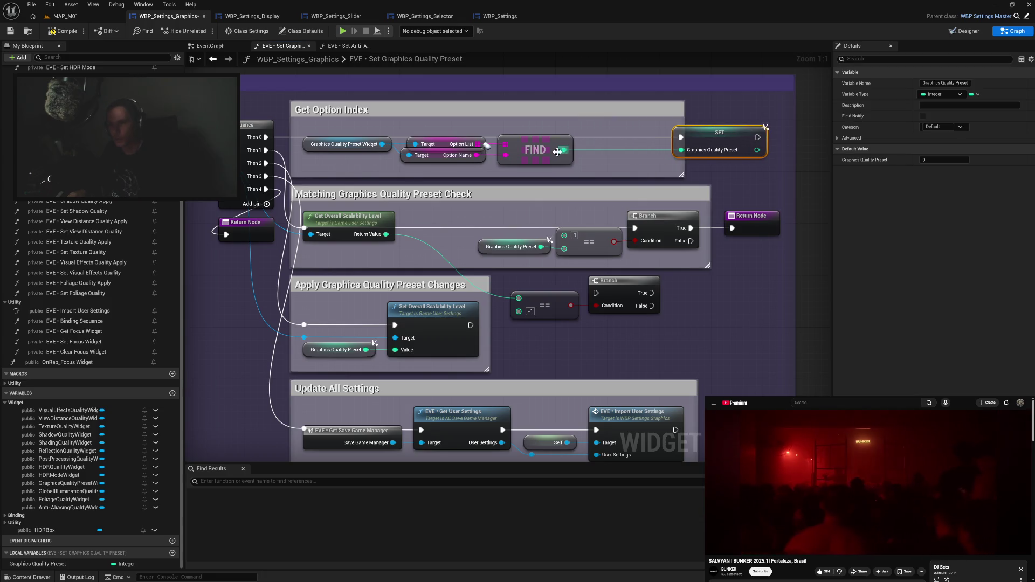
drag(564, 150, 589, 161)
text(sub)
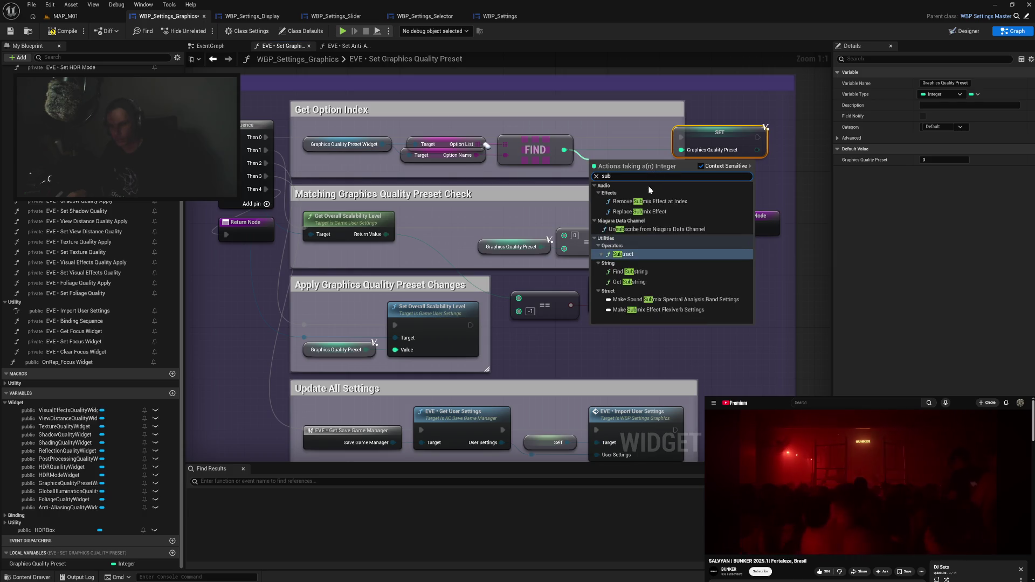
click(640, 256)
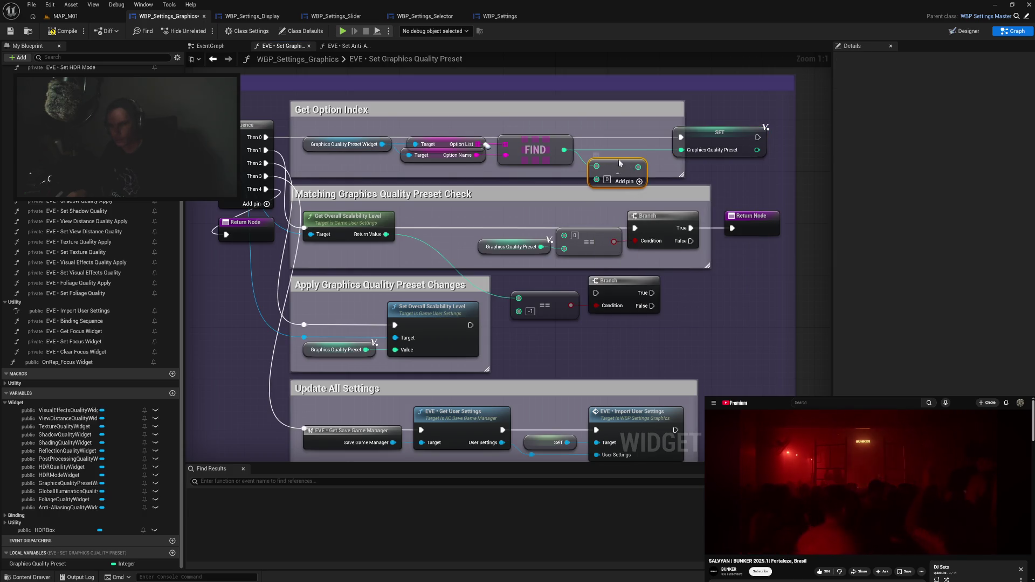
drag(613, 162, 608, 161)
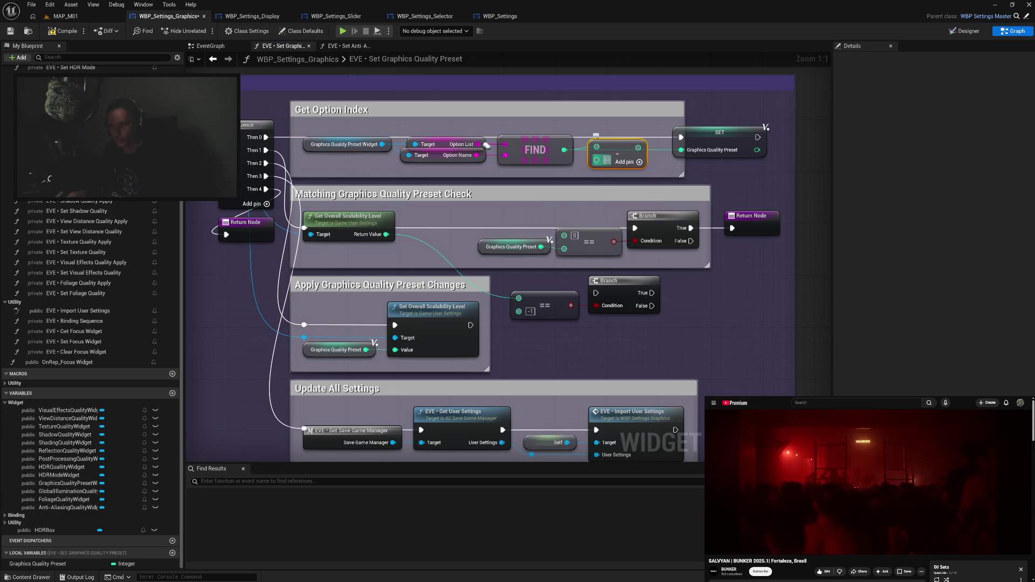
text(1)
key(Return)
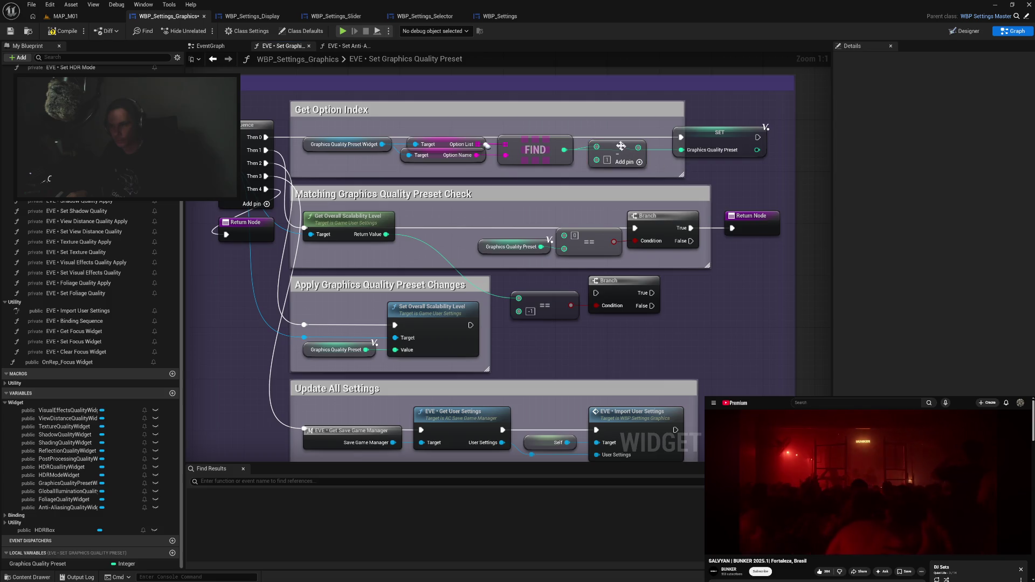
drag(621, 147, 611, 150)
drag(703, 145, 683, 145)
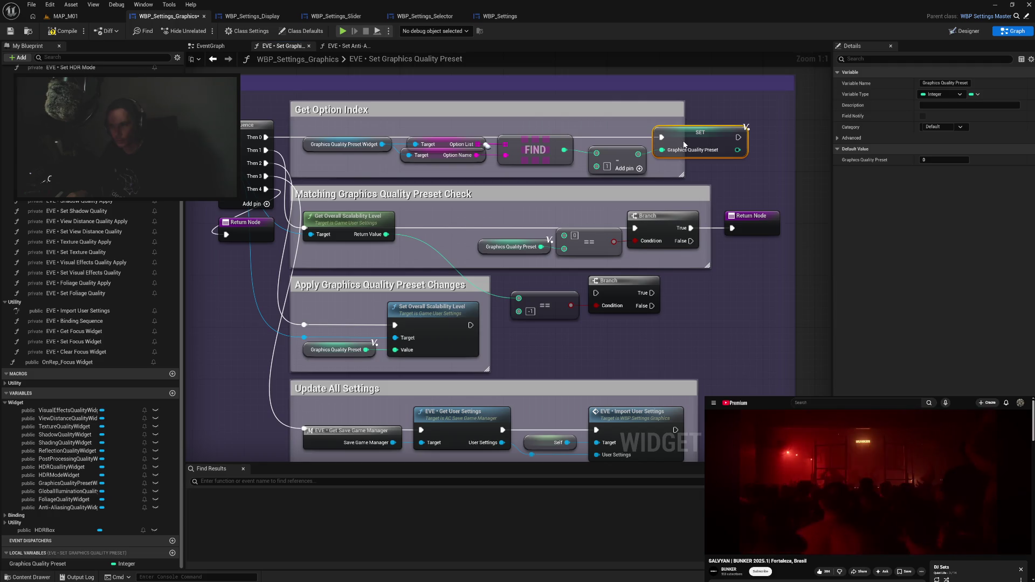
Align the Get Option Index nodes in a row and enlarge their comment box.
mouse_move(296, 128)
mouse_down()
mouse_move(710, 179)
mouse_move(762, 164)
mouse_up()
key(q)
click(732, 164)
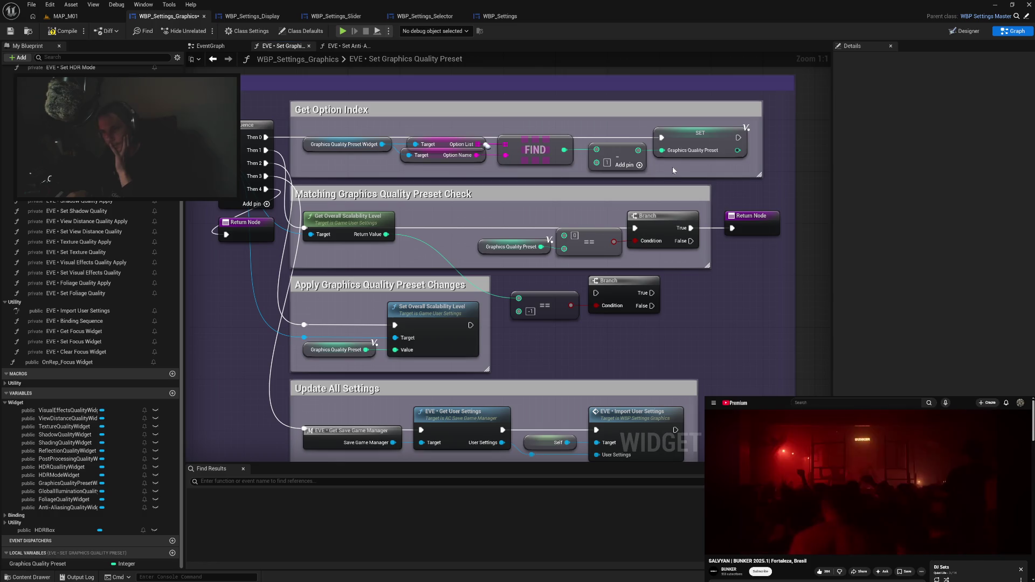
mouse_move(622, 125)
mouse_down()
mouse_move(680, 159)
mouse_move(690, 140)
mouse_up()
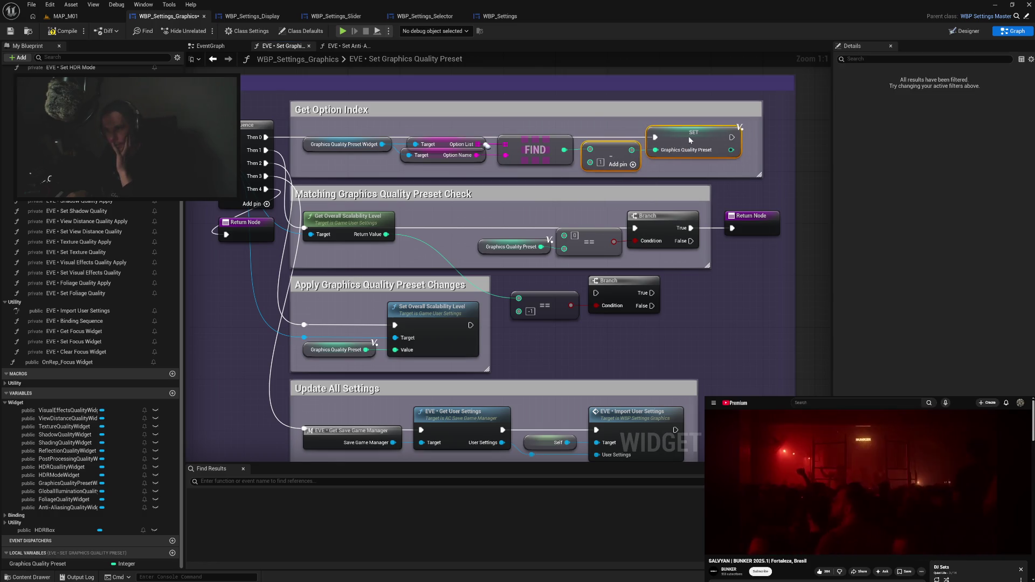
drag(297, 129, 715, 176)
drag(690, 138, 695, 142)
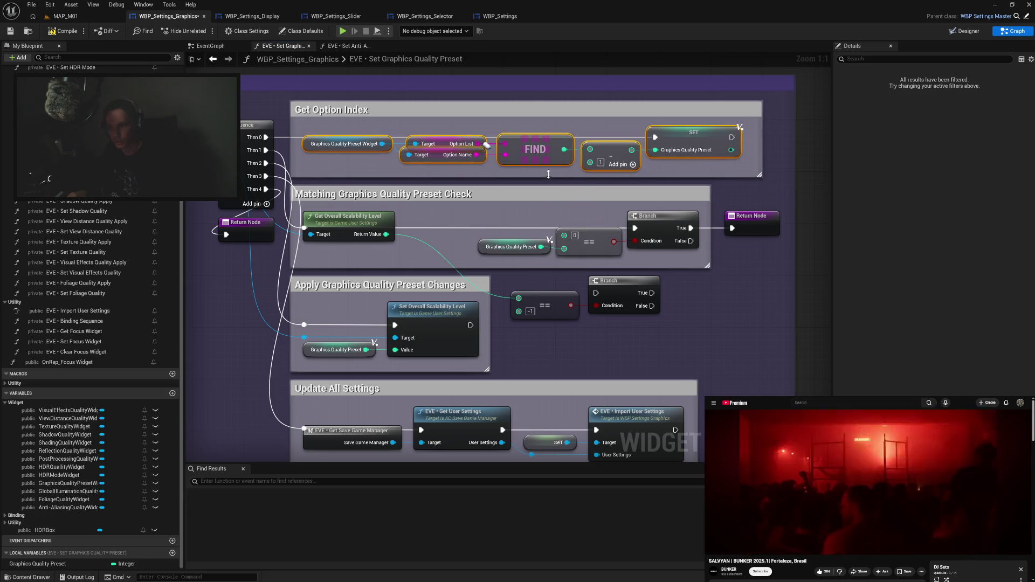
click(548, 176)
drag(560, 178, 561, 181)
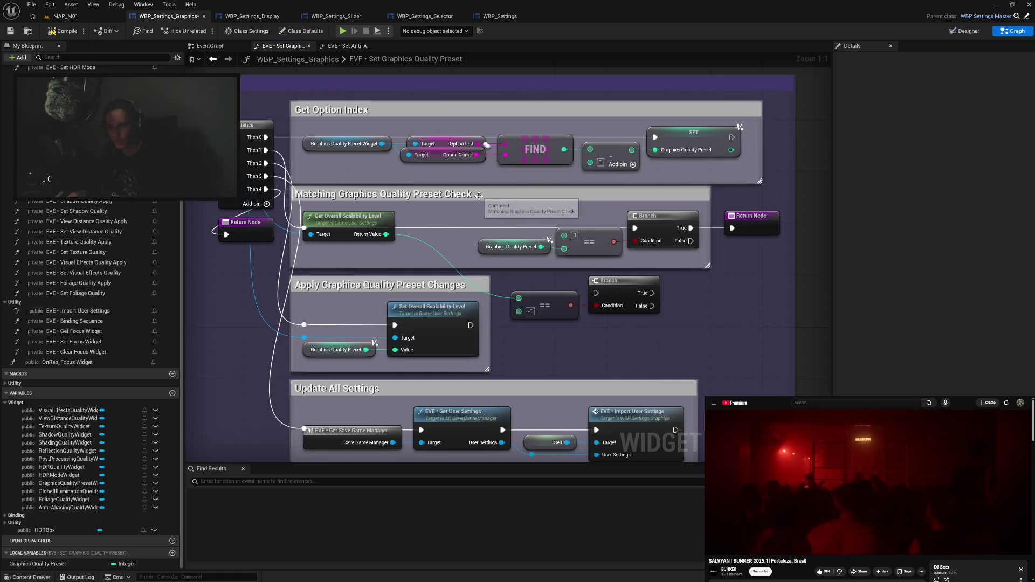
Connect the current scalability level to the comparison and compile the Blueprint.
mouse_move(711, 300)
mouse_down()
mouse_move(723, 264)
mouse_move(676, 250)
mouse_up()
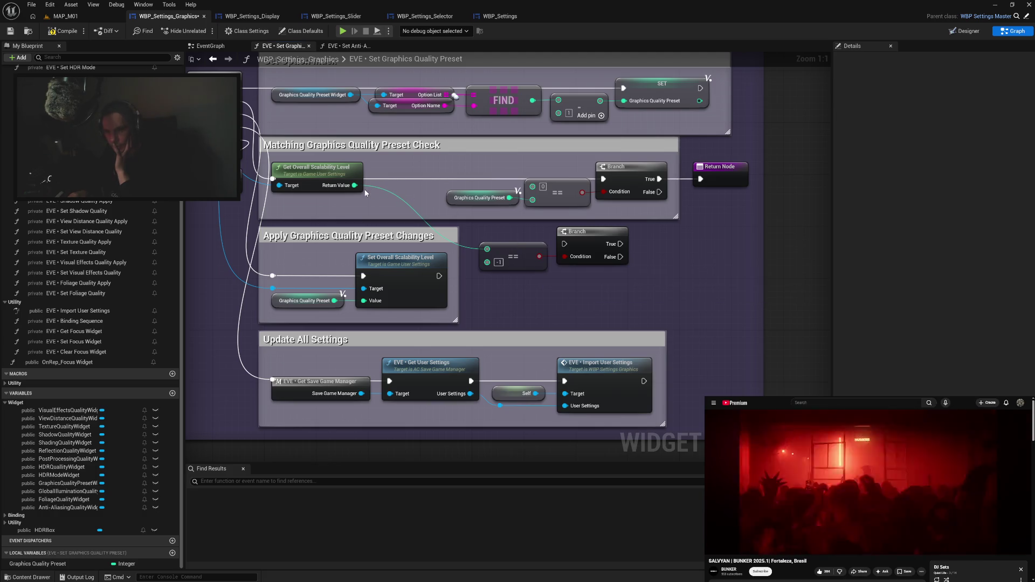
mouse_move(357, 190)
mouse_down()
mouse_move(385, 204)
mouse_move(533, 191)
mouse_up()
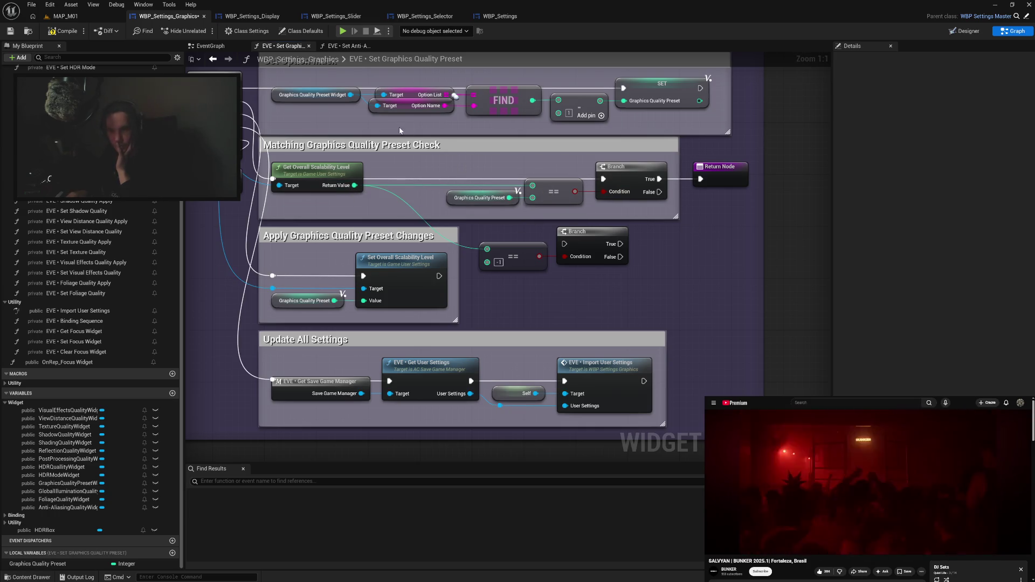
click(64, 30)
Run the game and apply the HIGH, MEDIUM and LOW graphics presets in turn.
click(343, 31)
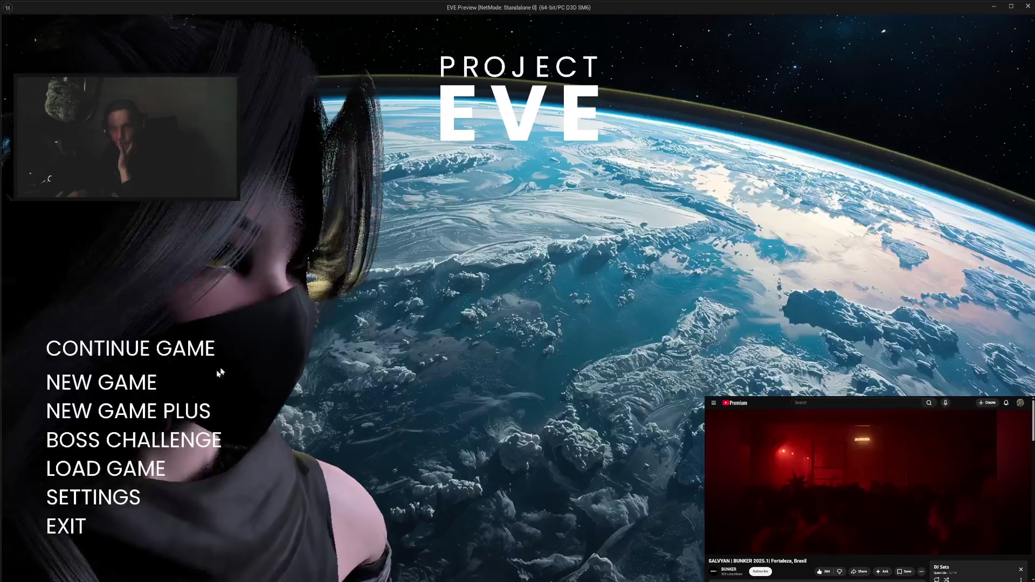
click(93, 497)
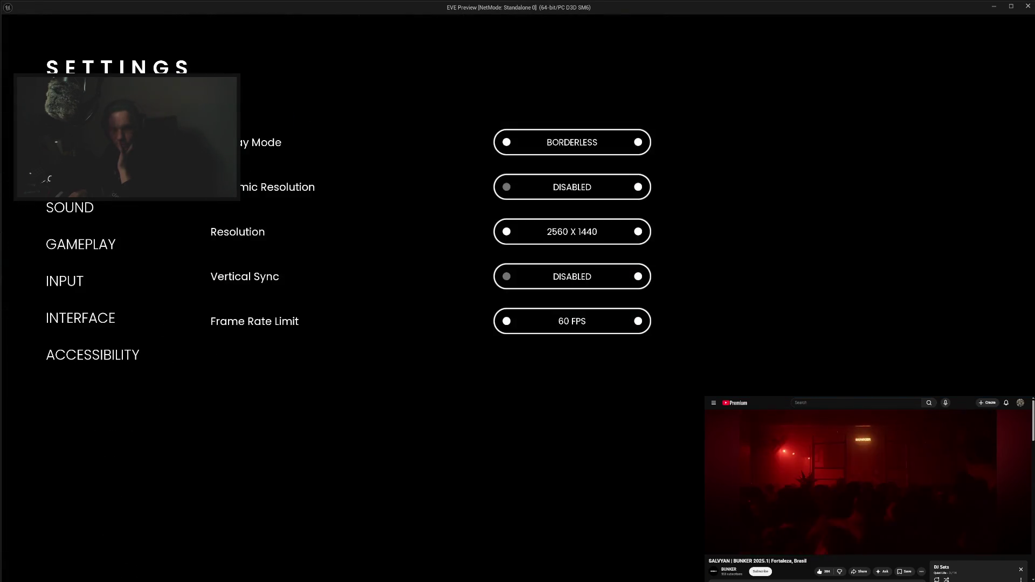
click(76, 171)
click(507, 143)
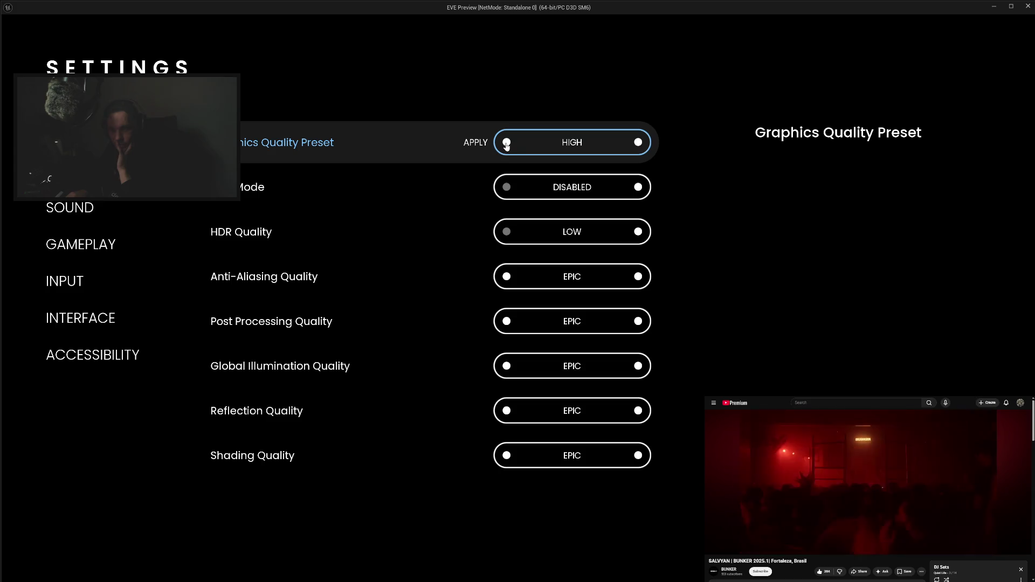
click(469, 144)
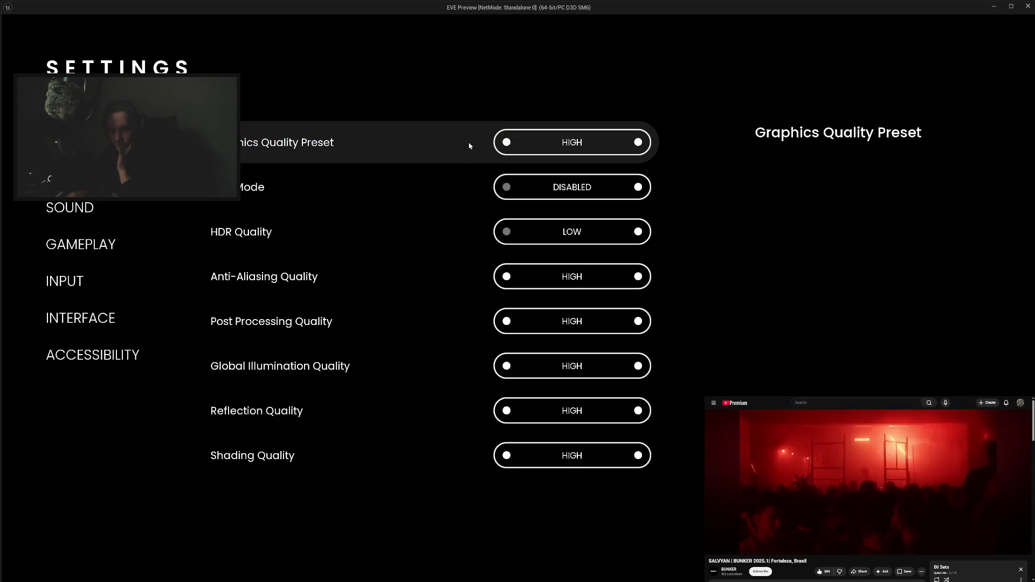
click(507, 143)
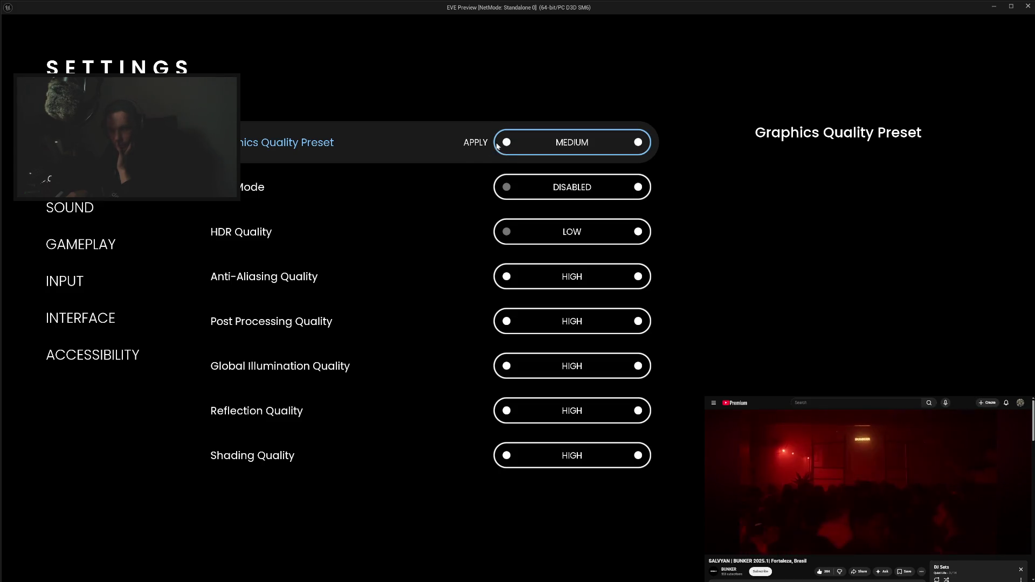
click(476, 144)
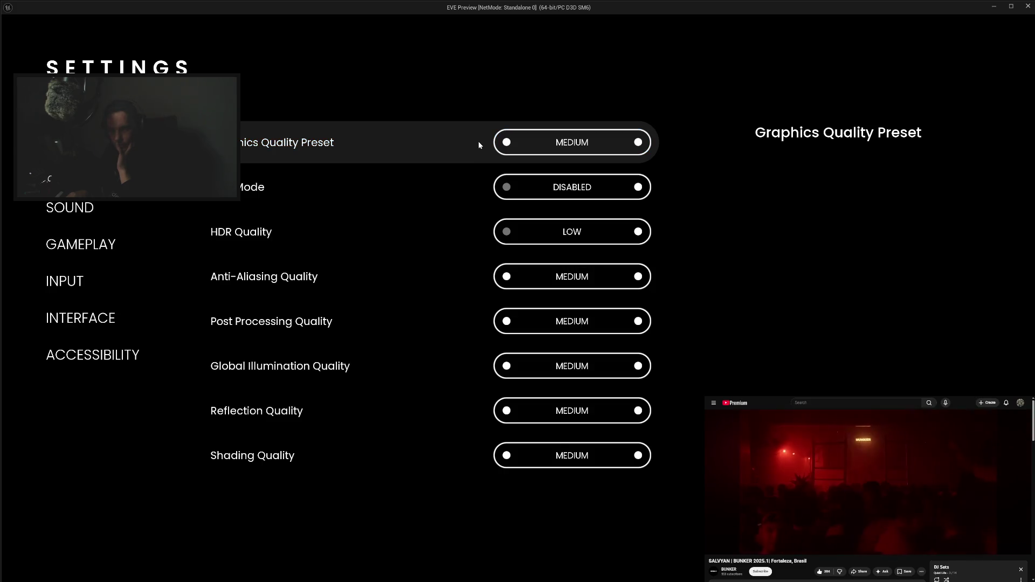
click(507, 144)
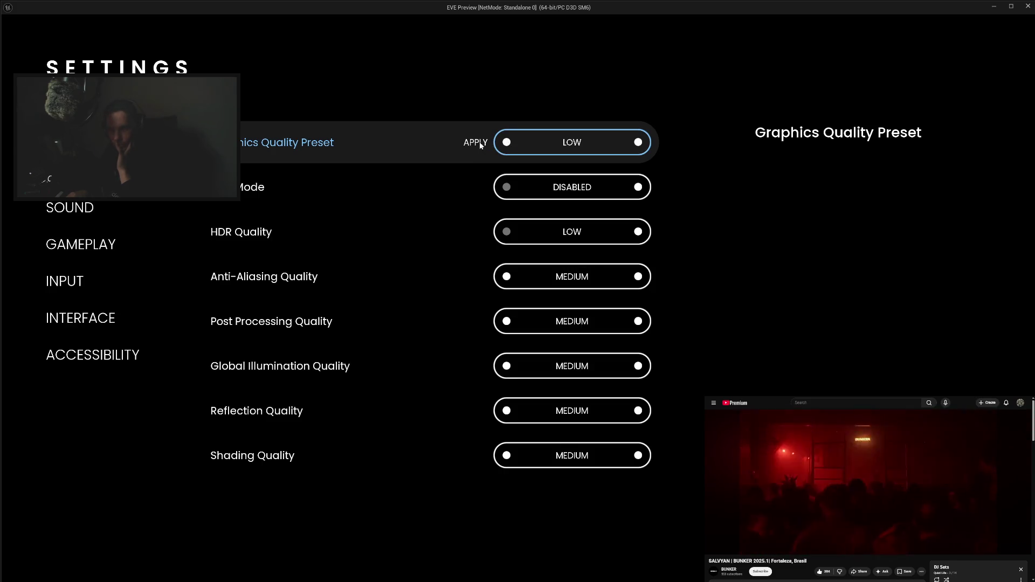
click(476, 144)
Apply CUSTOM twice, which falls back to LOW, then raise and apply EPIC.
click(507, 143)
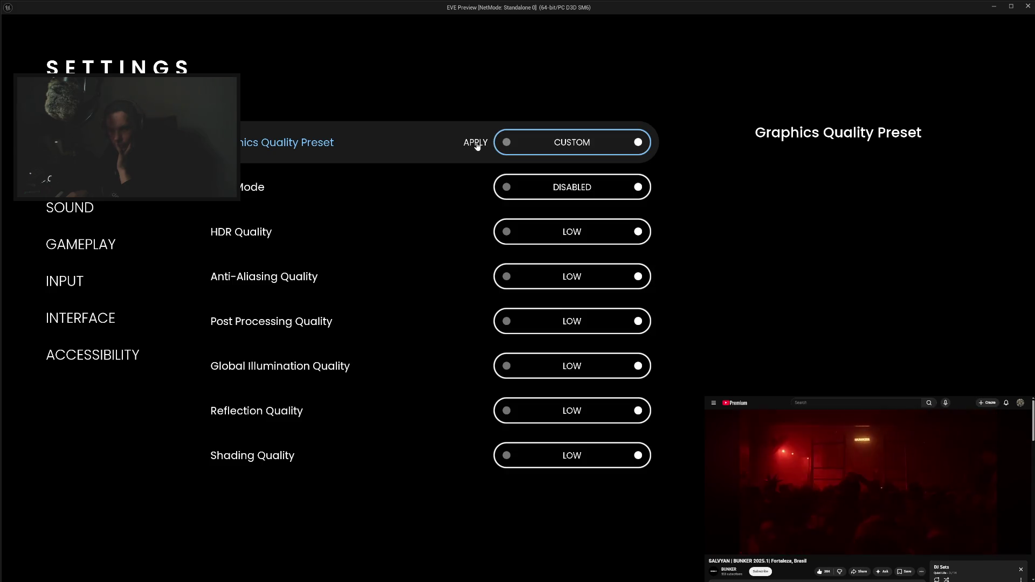
click(477, 145)
click(507, 143)
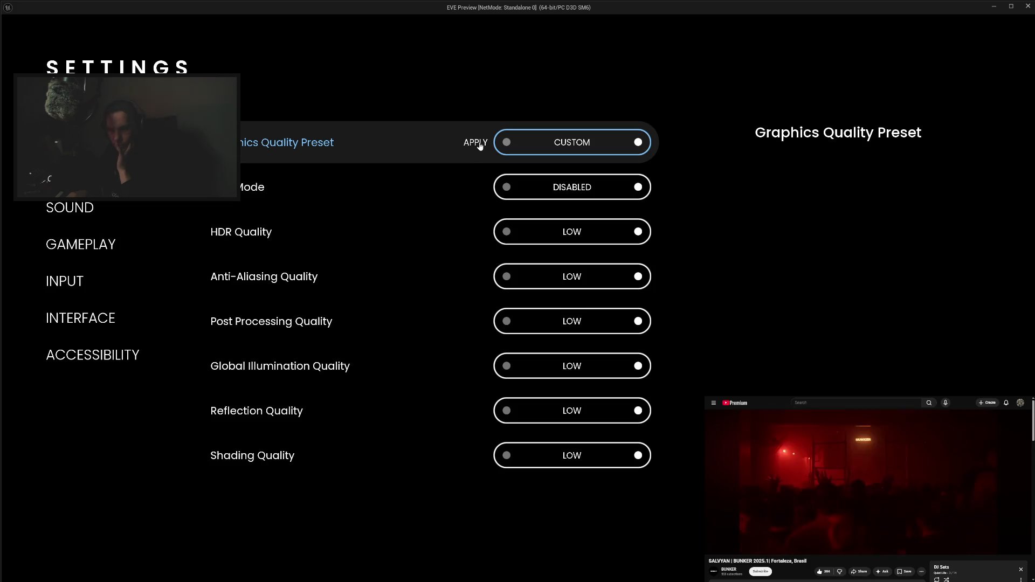
click(478, 144)
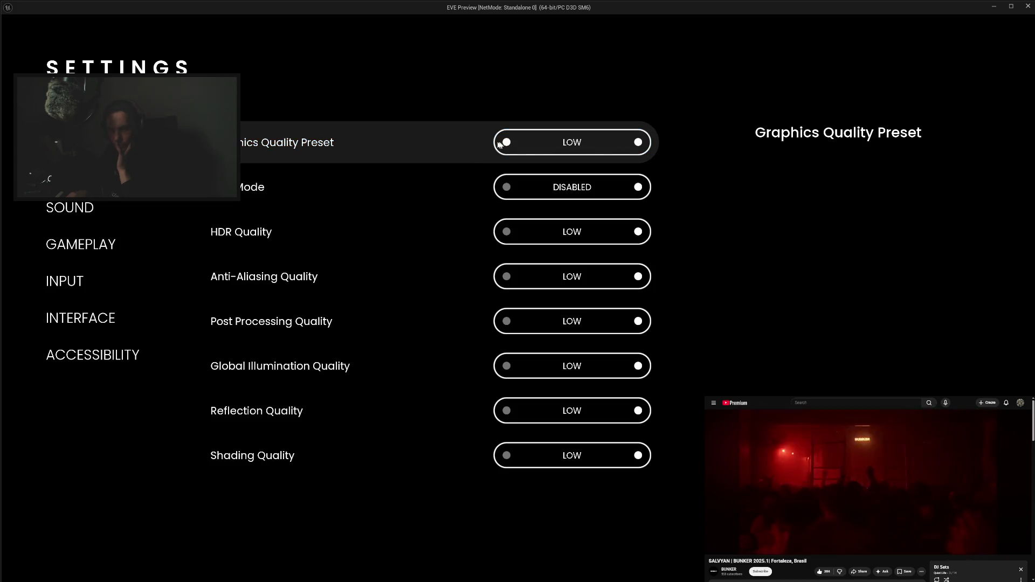
click(637, 143)
click(638, 143)
click(637, 143)
click(638, 143)
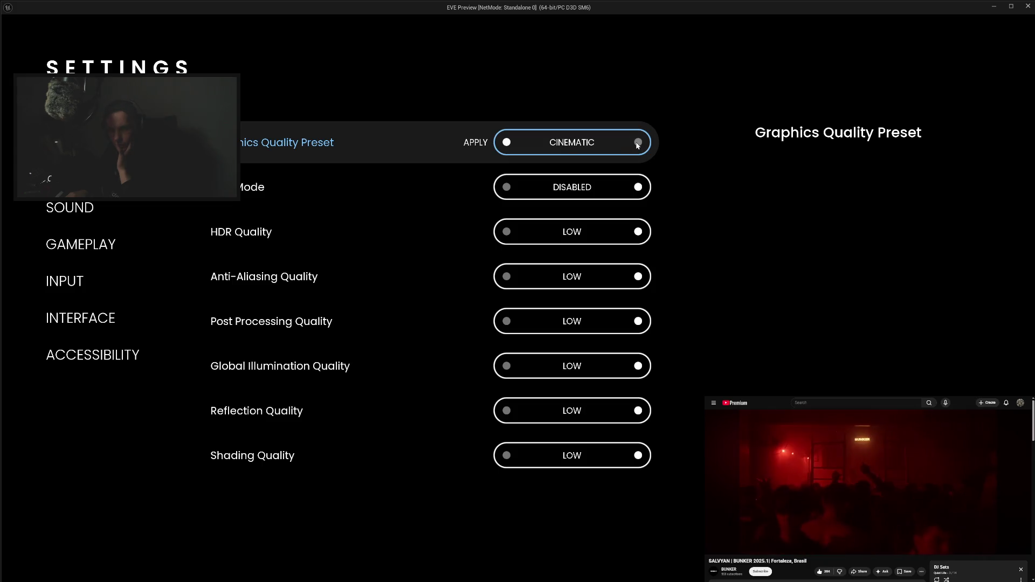
click(485, 143)
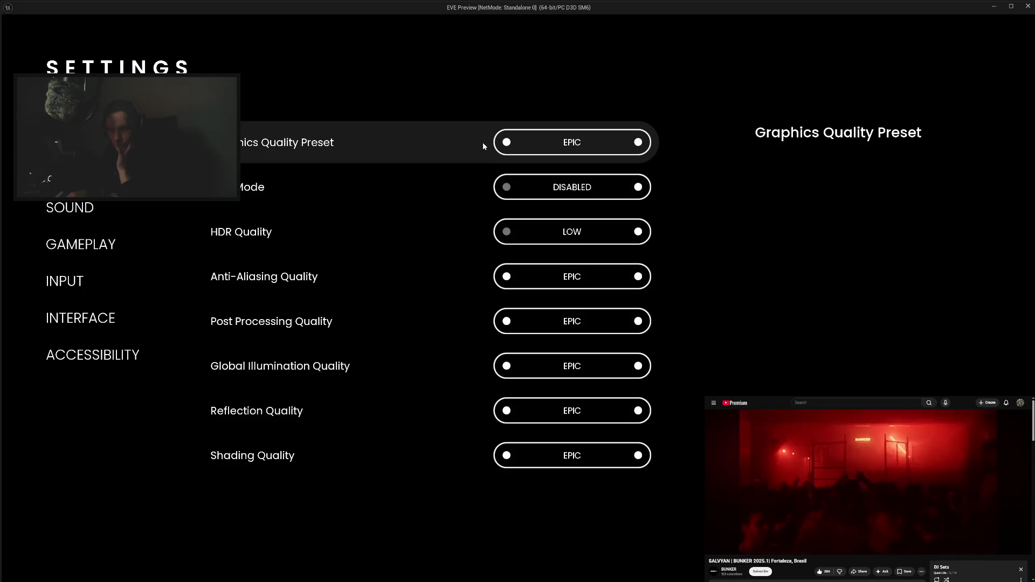
scroll(462, 235, down, 1)
scroll(451, 254, down, 5)
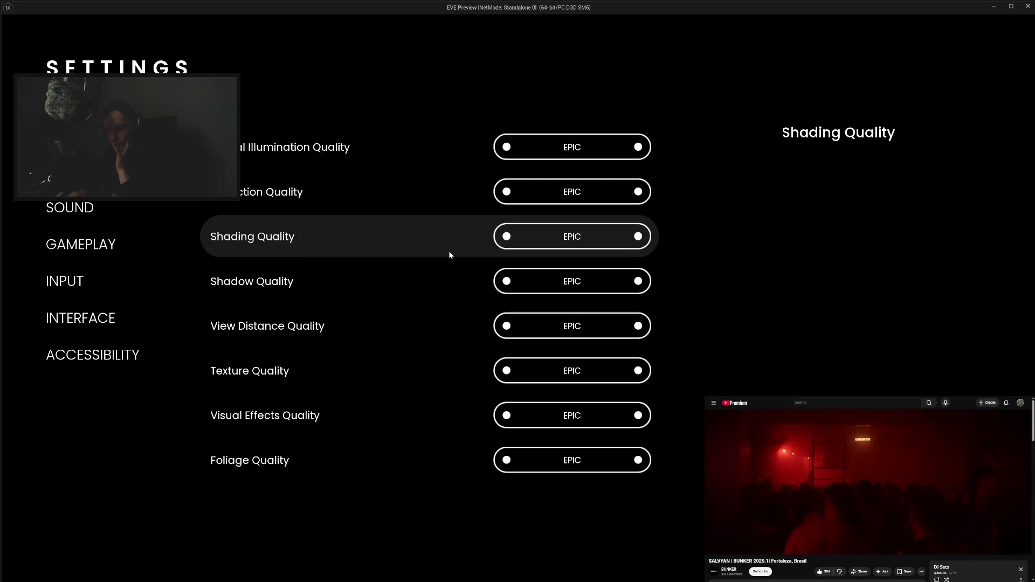
scroll(456, 292, up, 5)
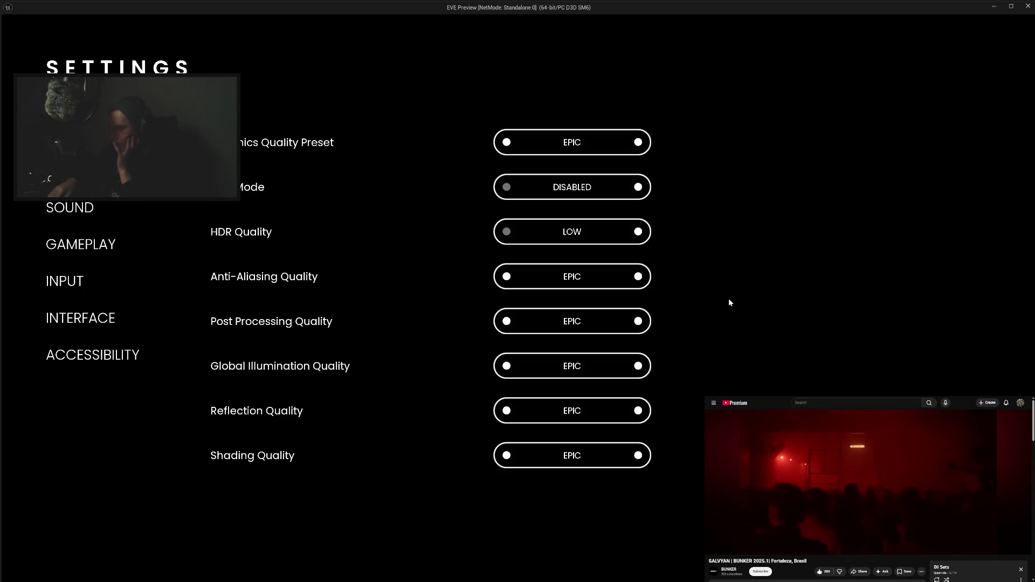
Lower Post Processing and Anti-Aliasing to HIGH, cycle the preset, then restore both to EPIC.
click(507, 321)
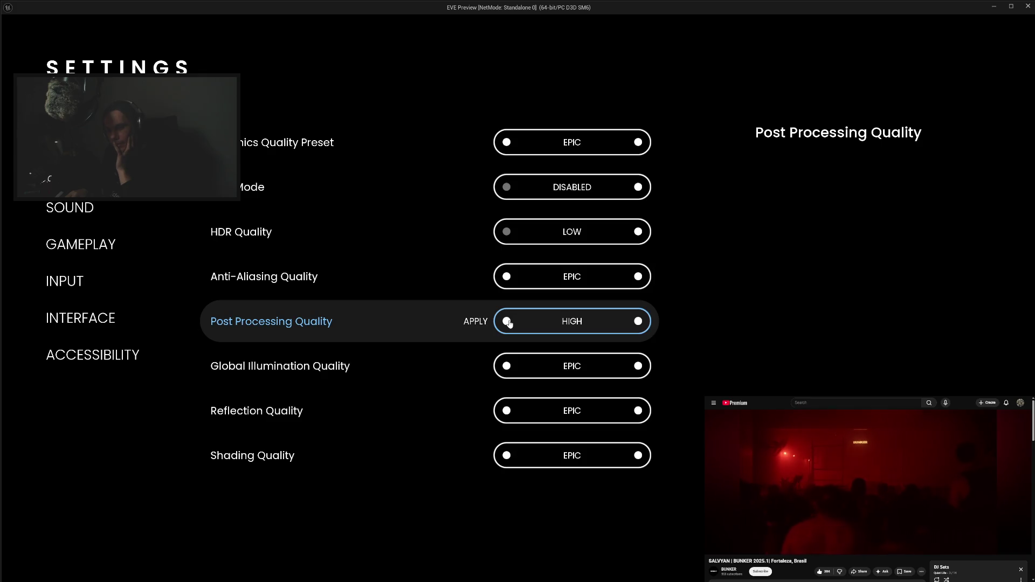
click(507, 276)
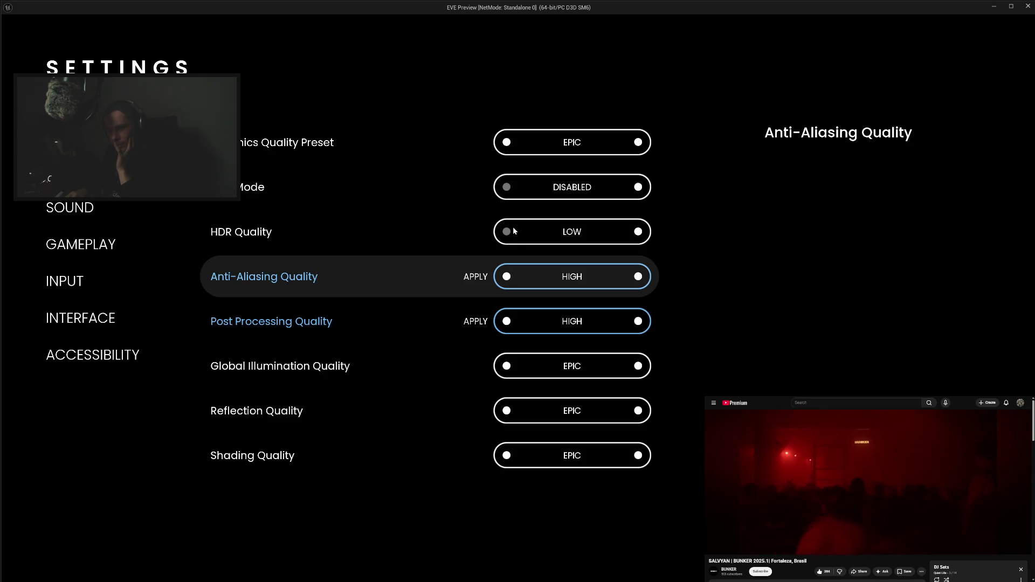
click(639, 143)
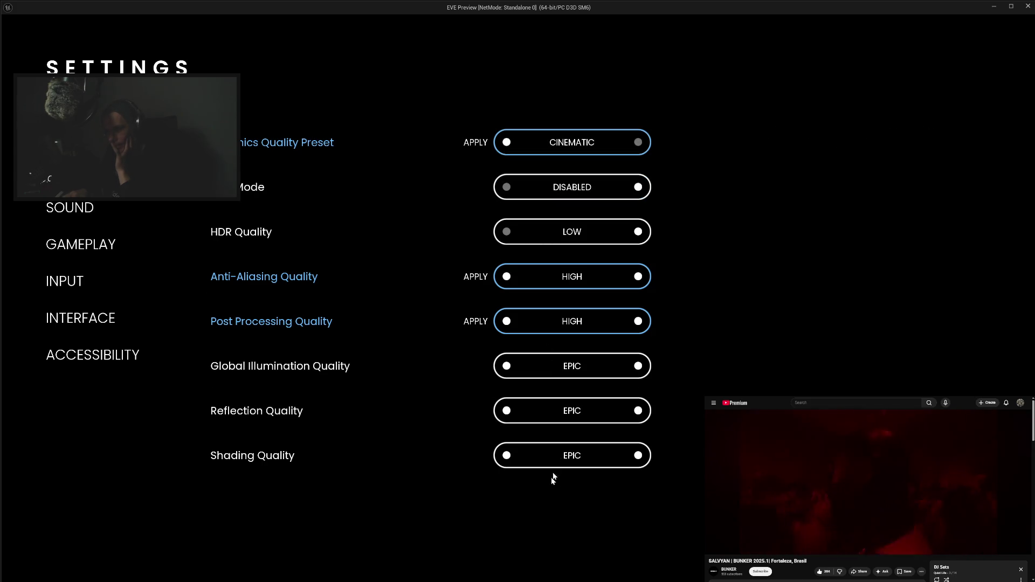
click(507, 142)
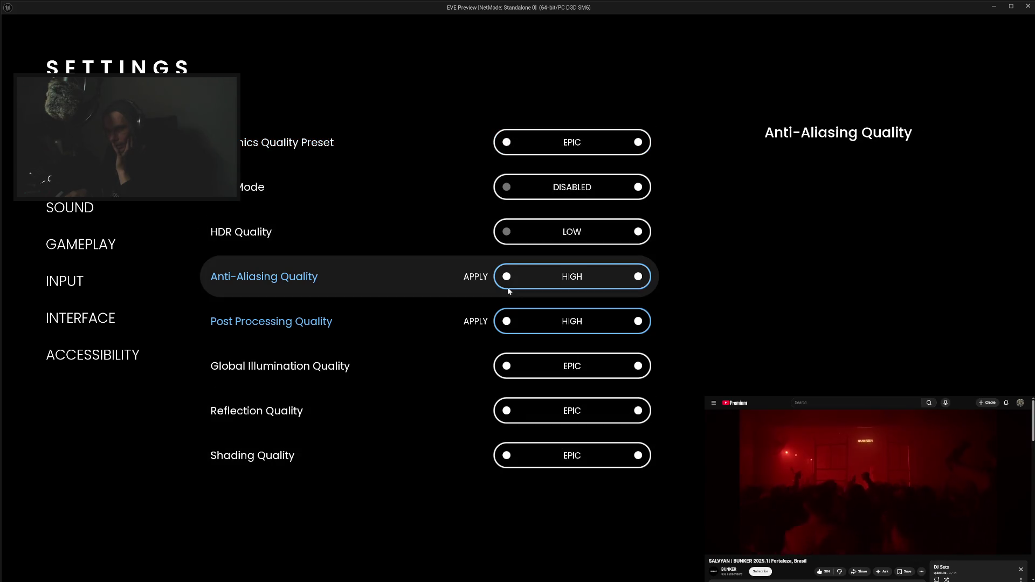
click(638, 277)
click(638, 321)
Apply the LOW preset, then reapply EPIC to every quality and exit the preview.
click(506, 143)
click(506, 143)
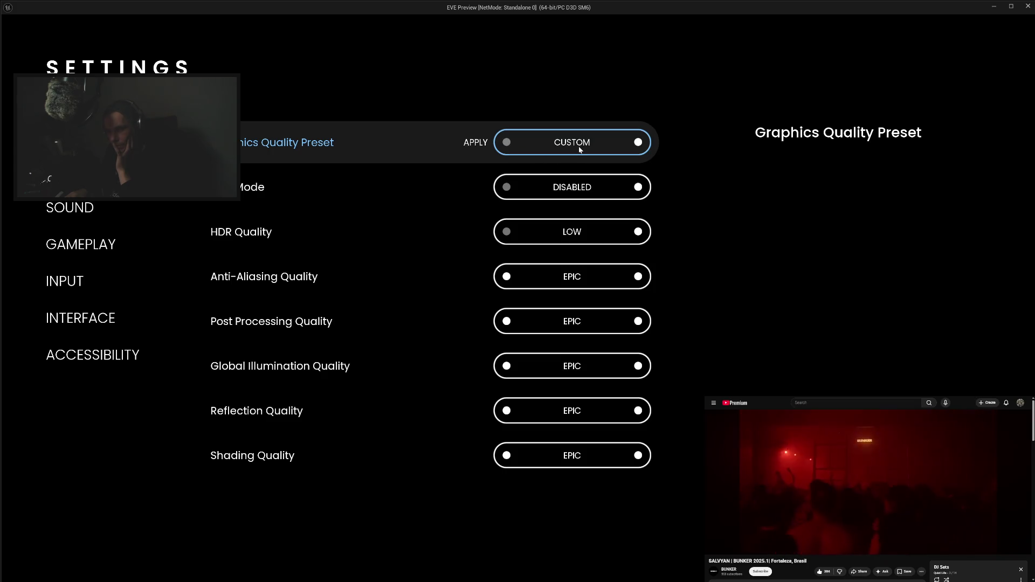
click(472, 145)
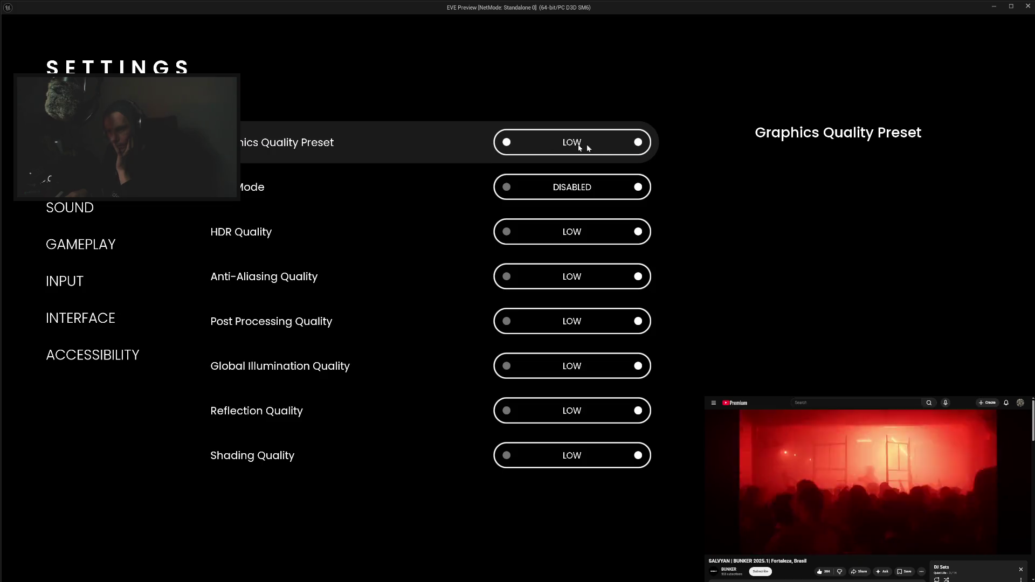
click(639, 143)
click(639, 142)
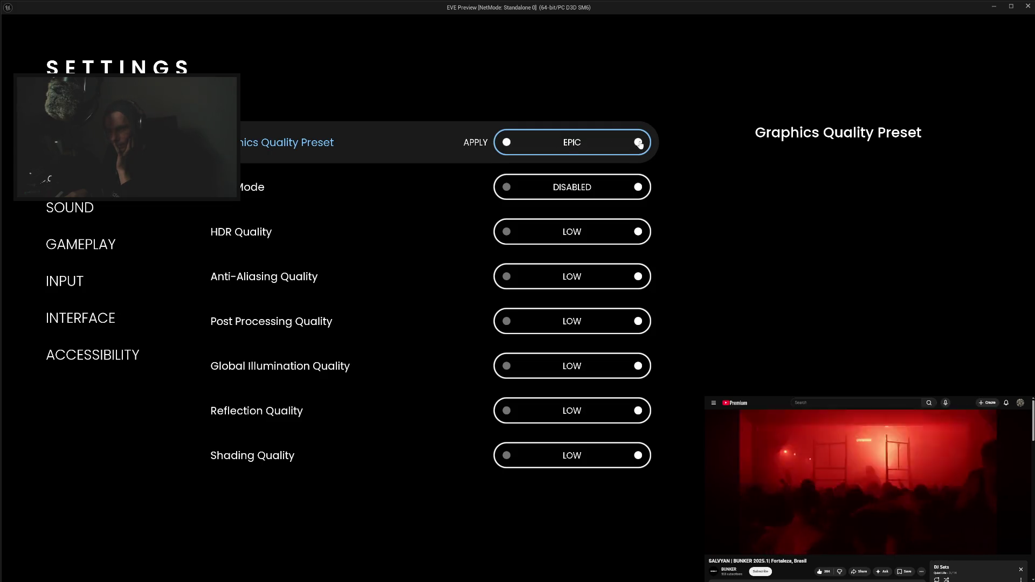
click(639, 143)
click(507, 142)
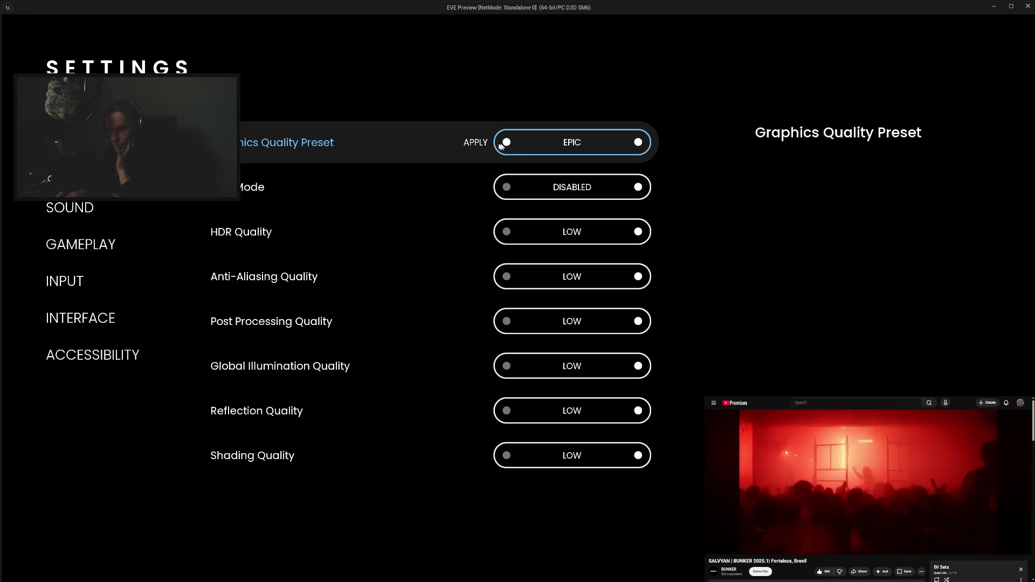
click(475, 146)
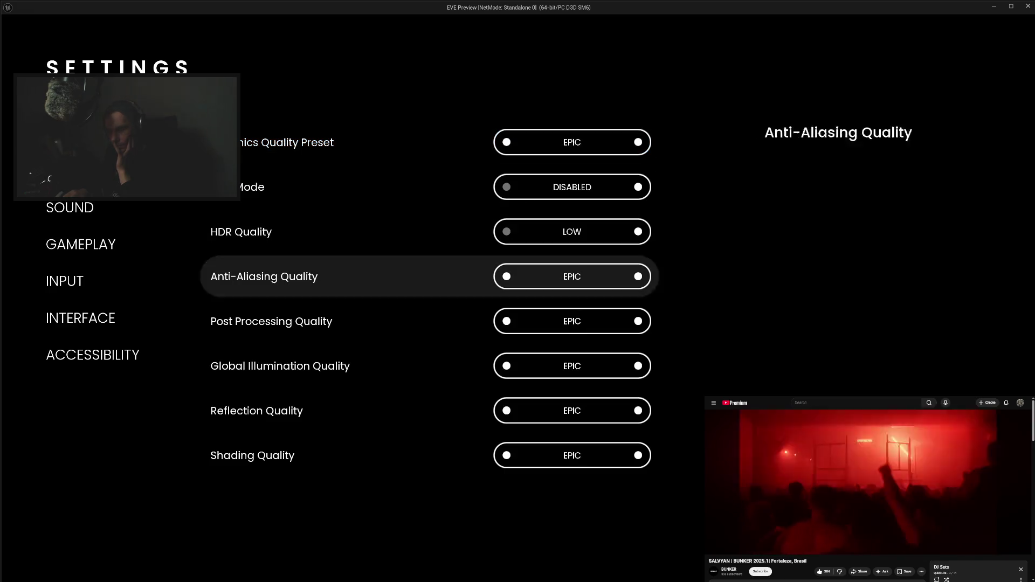
key(Escape)
click(52, 533)
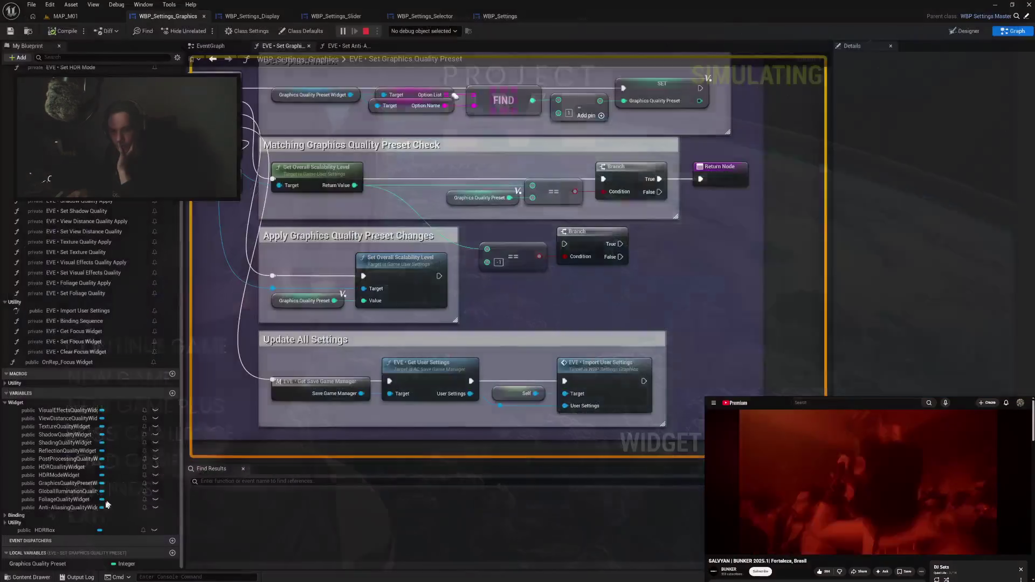
Wire Get Overall Scalability Level into the custom-preset Branch (True to Return Node, False to preset-match Branch) and compile.
mouse_move(507, 315)
mouse_down()
mouse_move(637, 319)
mouse_move(633, 301)
mouse_move(611, 345)
mouse_up()
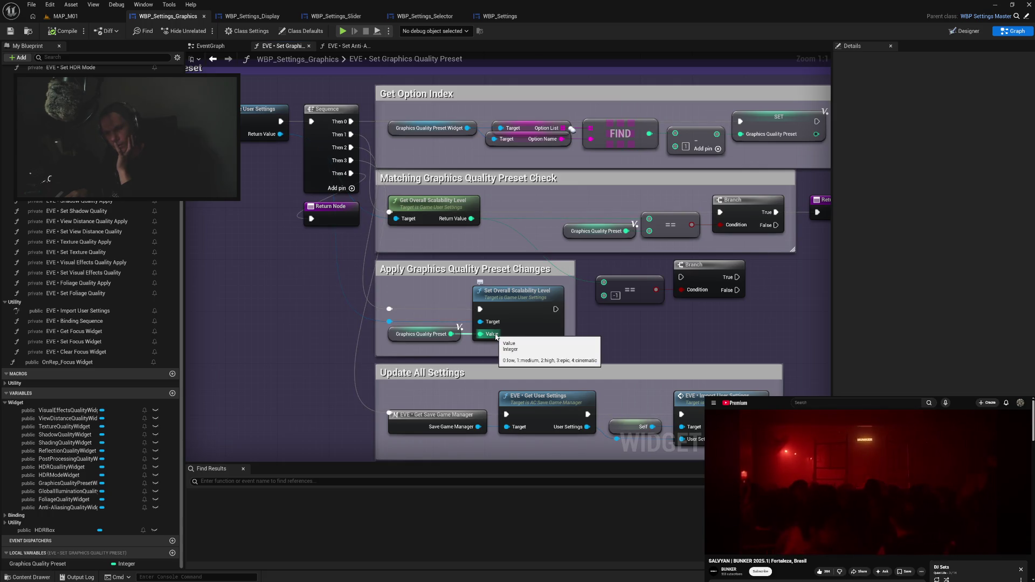
mouse_move(613, 338)
mouse_down()
mouse_move(612, 357)
mouse_move(490, 316)
mouse_up()
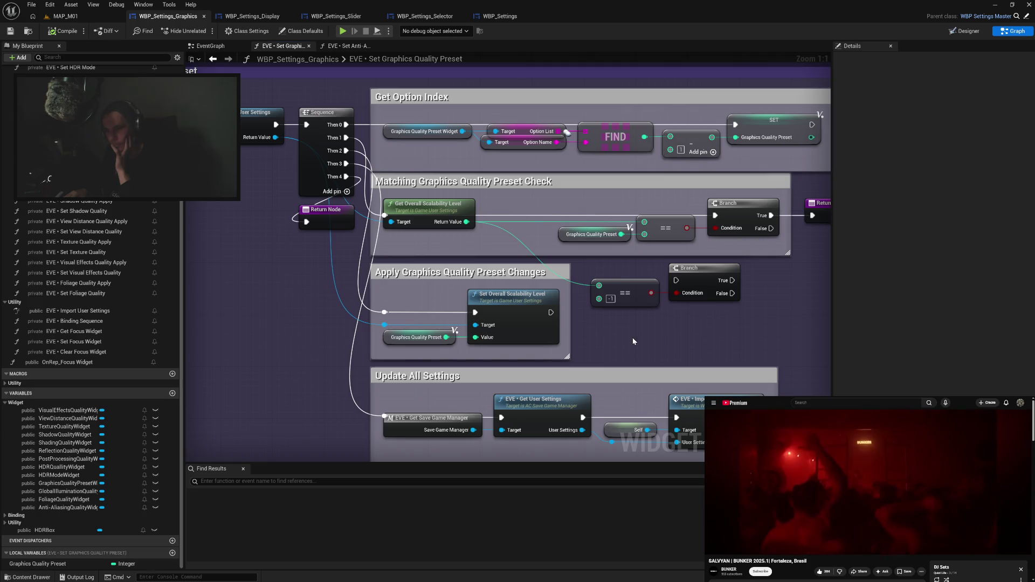
drag(639, 286, 551, 275)
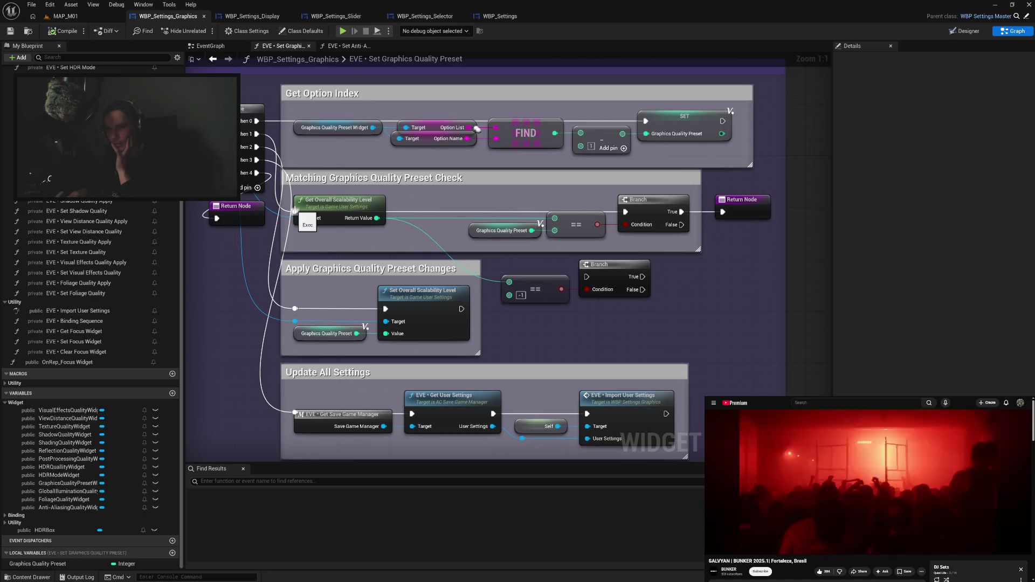
drag(295, 210, 587, 276)
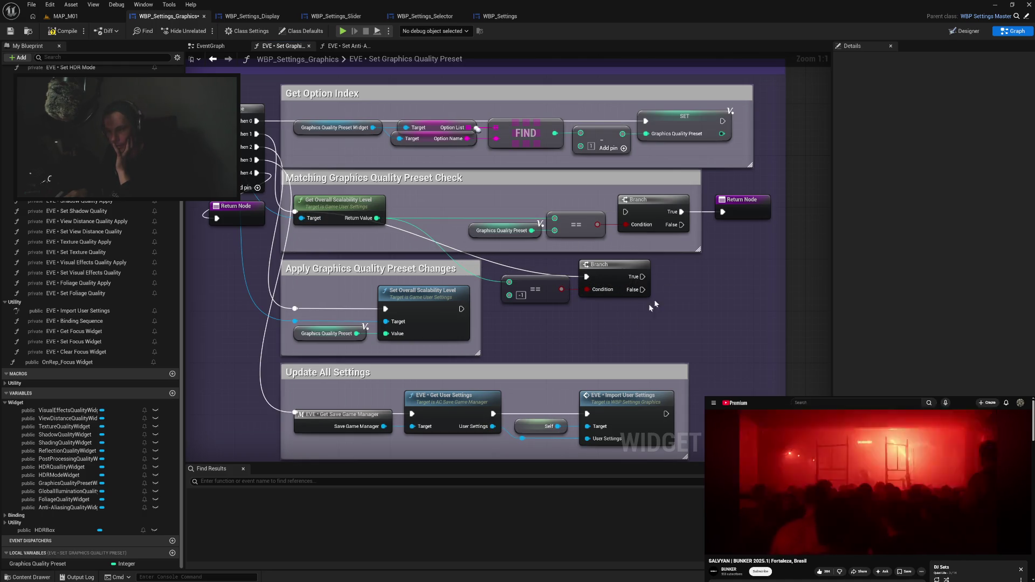
drag(644, 277, 723, 212)
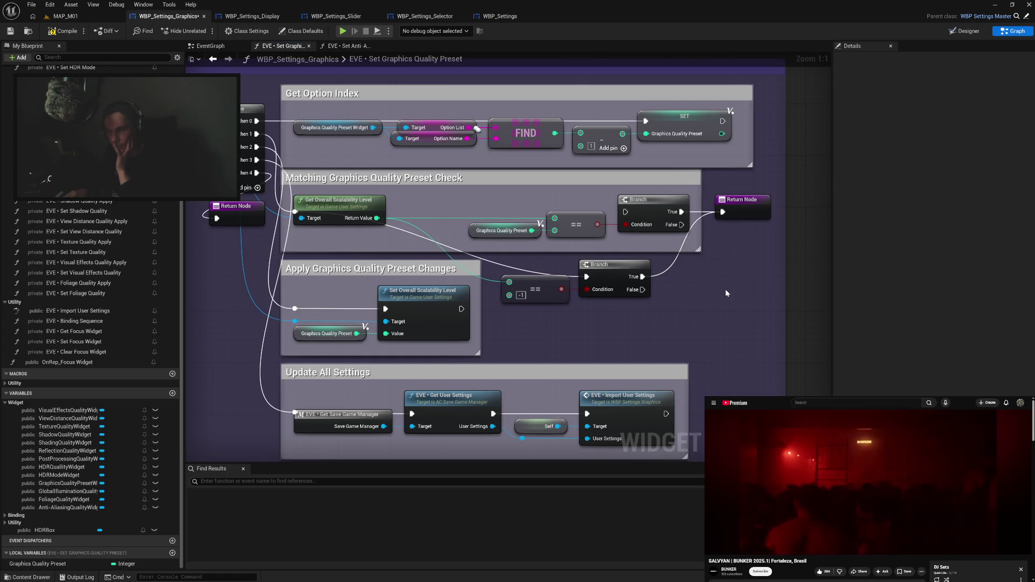
drag(642, 290, 626, 212)
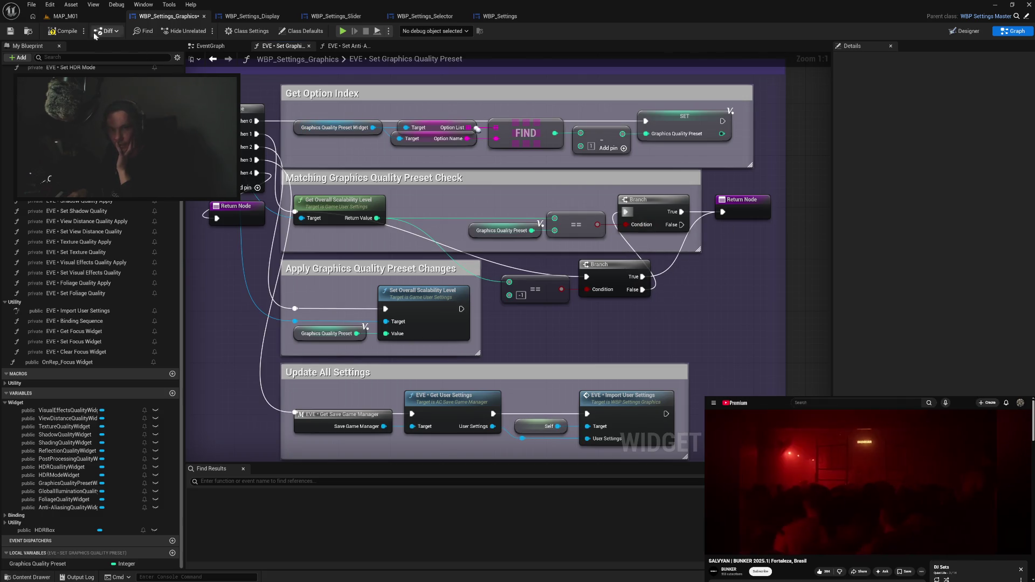
click(74, 31)
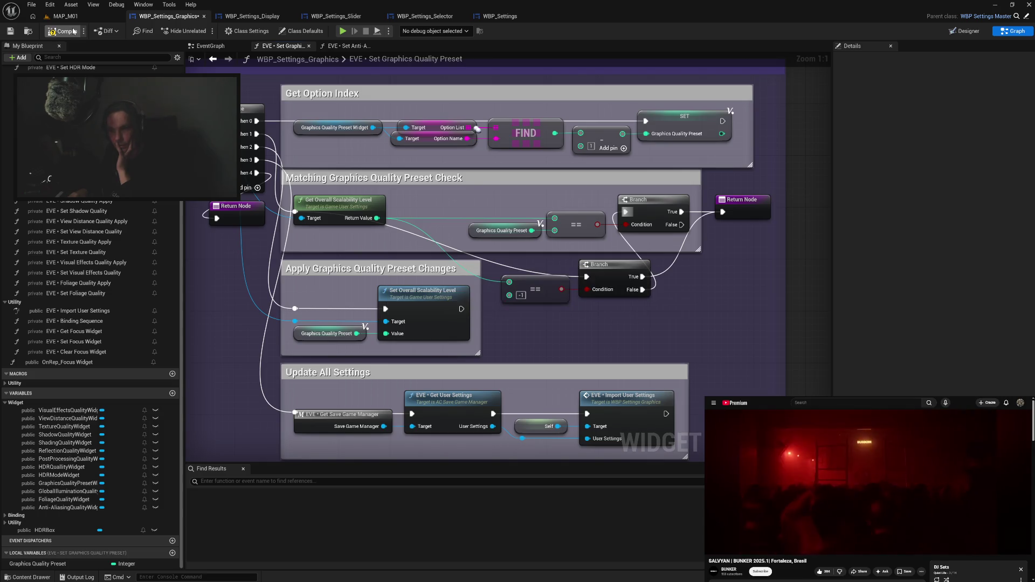
Launch the game preview and open the Graphics settings page.
click(343, 31)
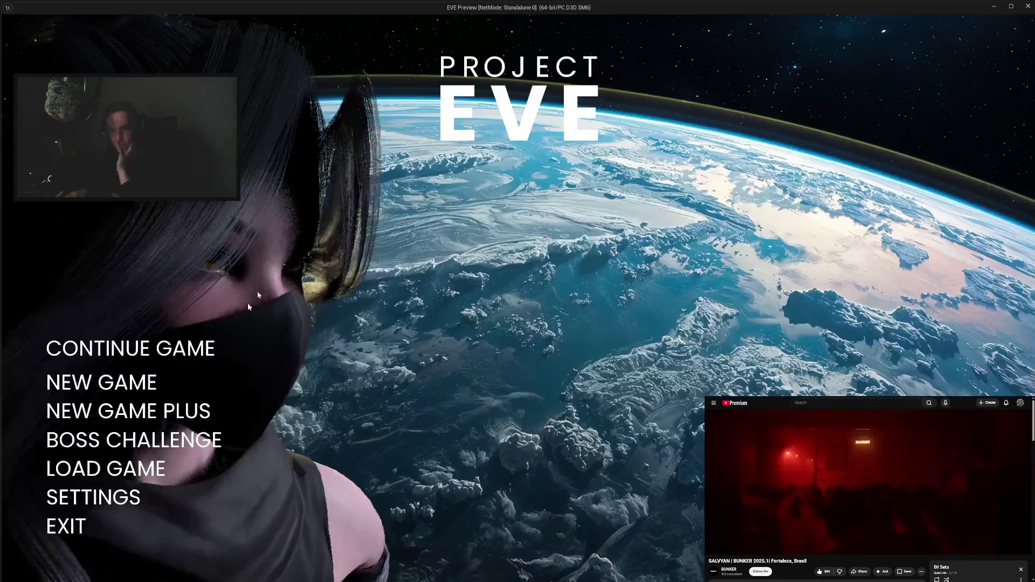
click(92, 499)
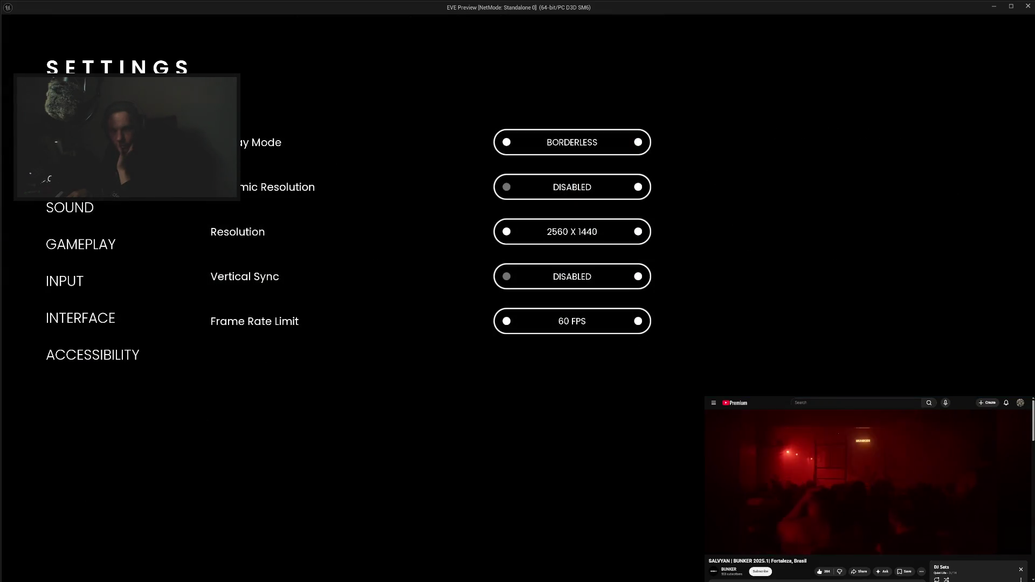
click(70, 171)
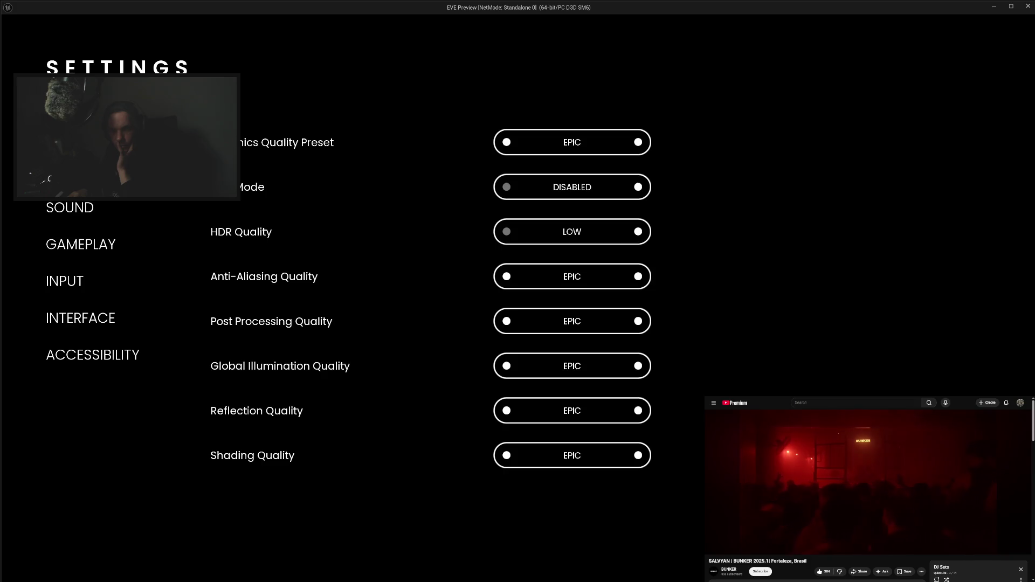
Apply the LOW graphics preset, then EPIC, and exit the preview.
click(507, 142)
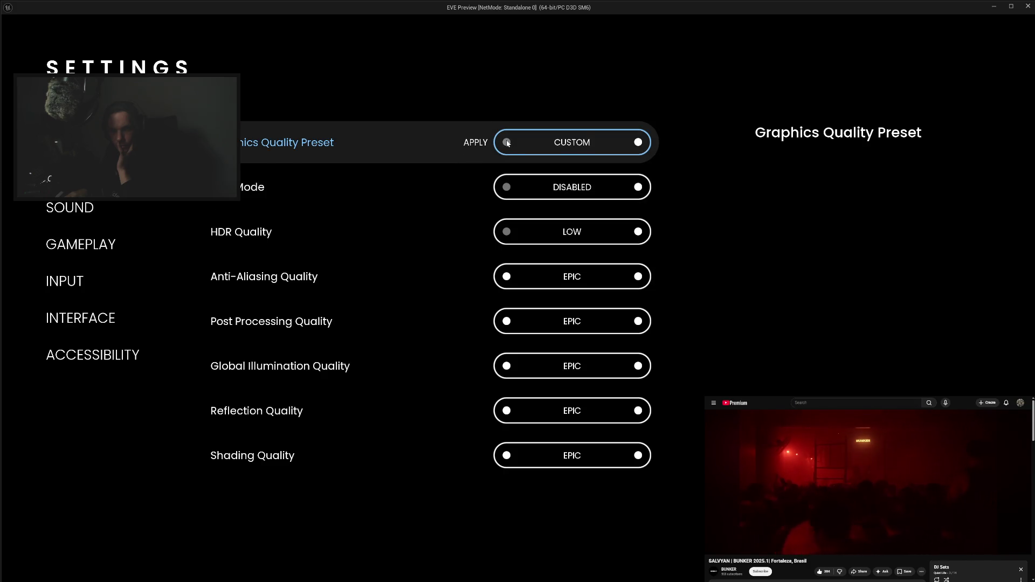
click(475, 143)
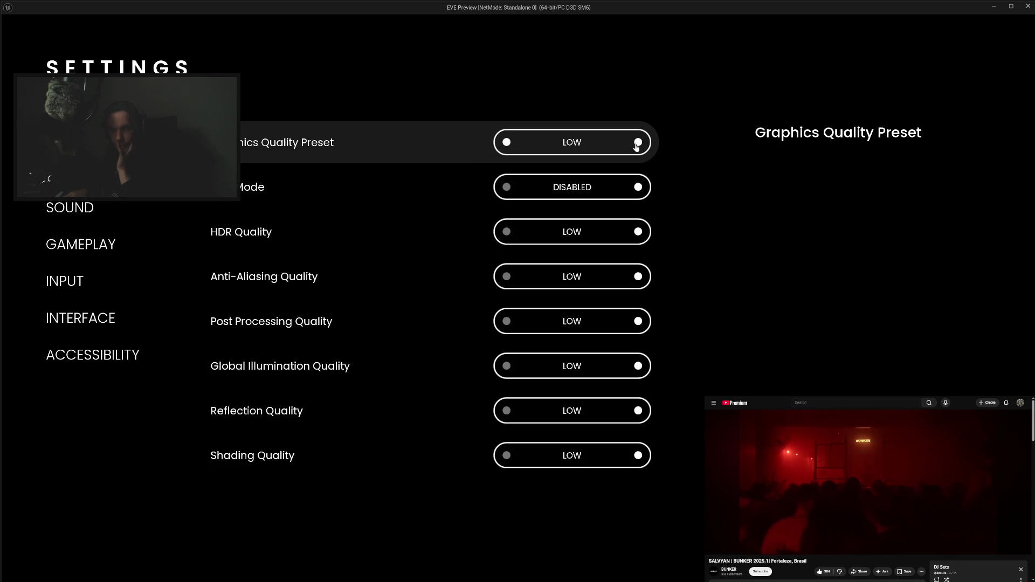
click(637, 145)
click(485, 144)
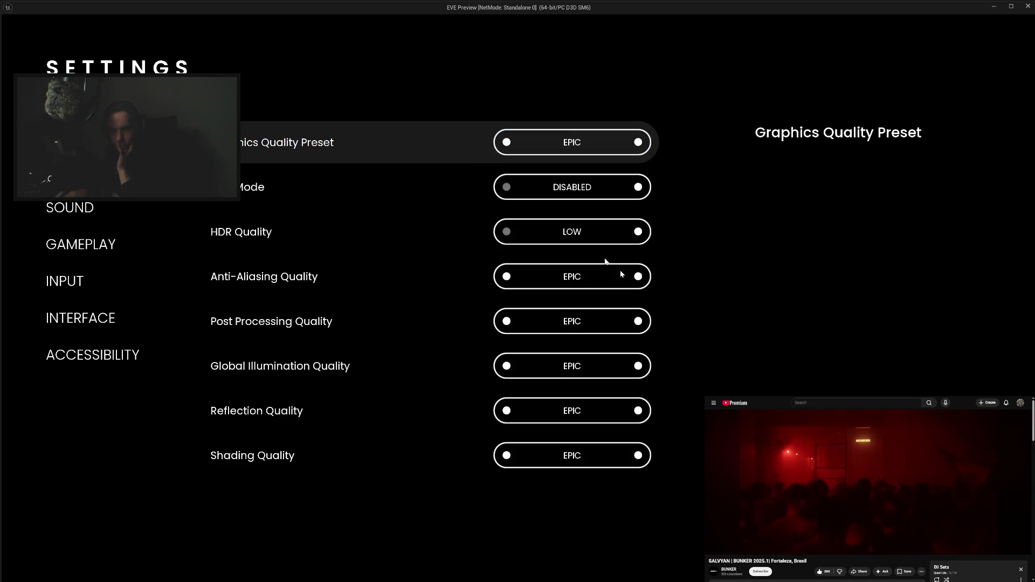
key(Escape)
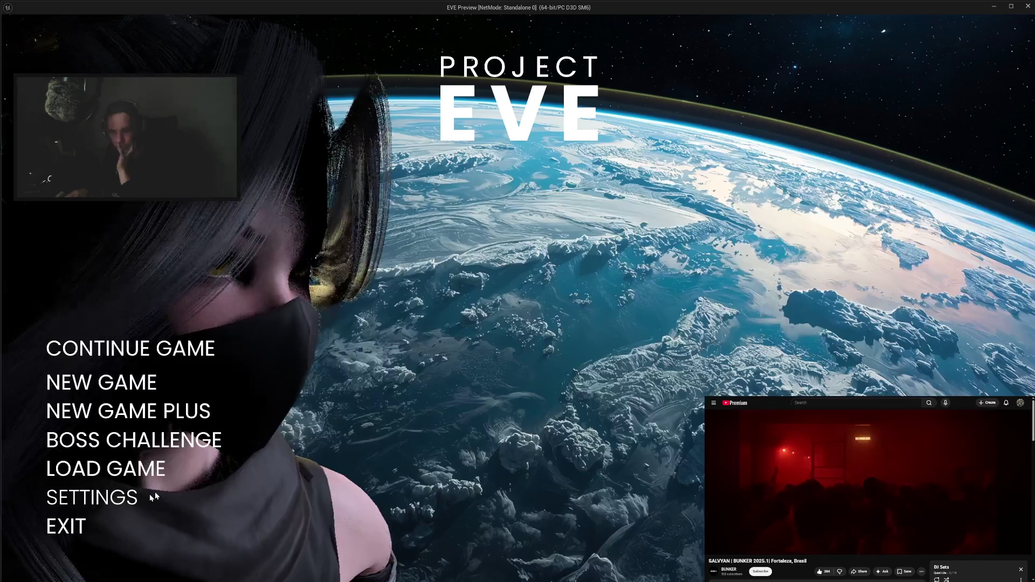
click(65, 524)
Add a Print String node beside the custom-preset Branch and wire Graphics Quality Preset into the == node.
mouse_move(661, 318)
mouse_down()
mouse_move(599, 327)
mouse_move(697, 286)
mouse_move(684, 241)
mouse_up()
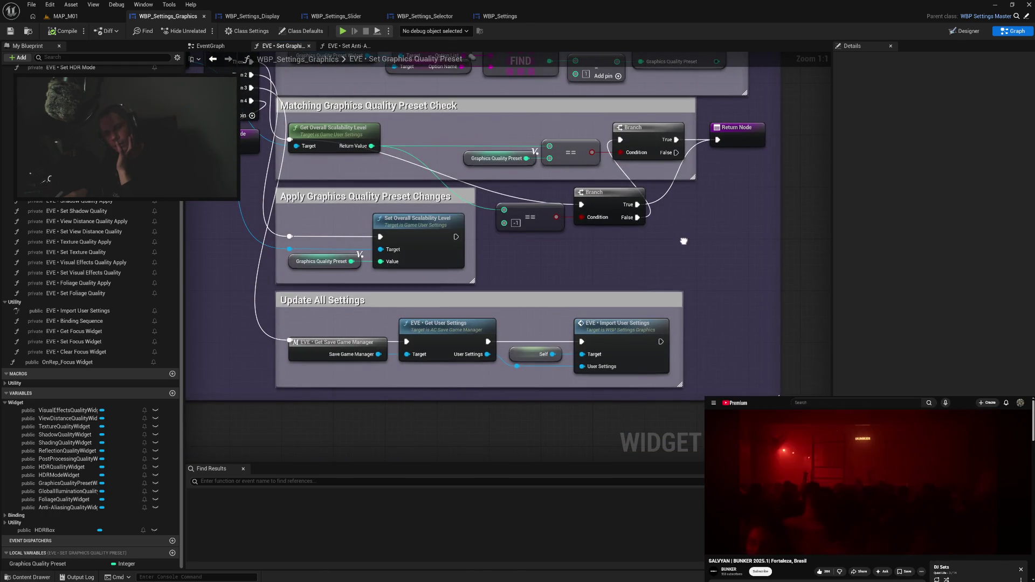
drag(342, 220, 370, 266)
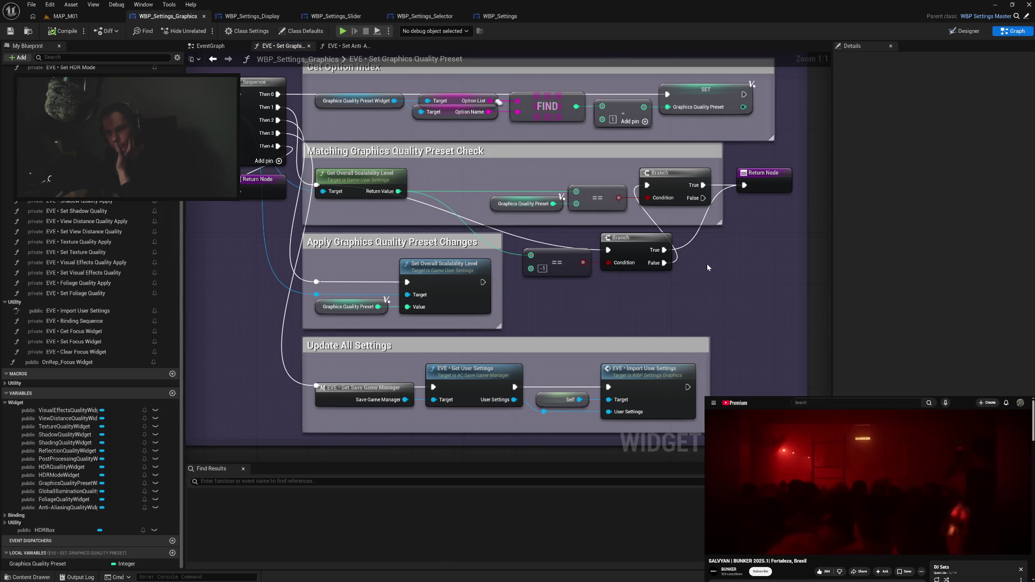
mouse_move(390, 254)
mouse_down()
mouse_move(582, 364)
mouse_move(342, 249)
mouse_up()
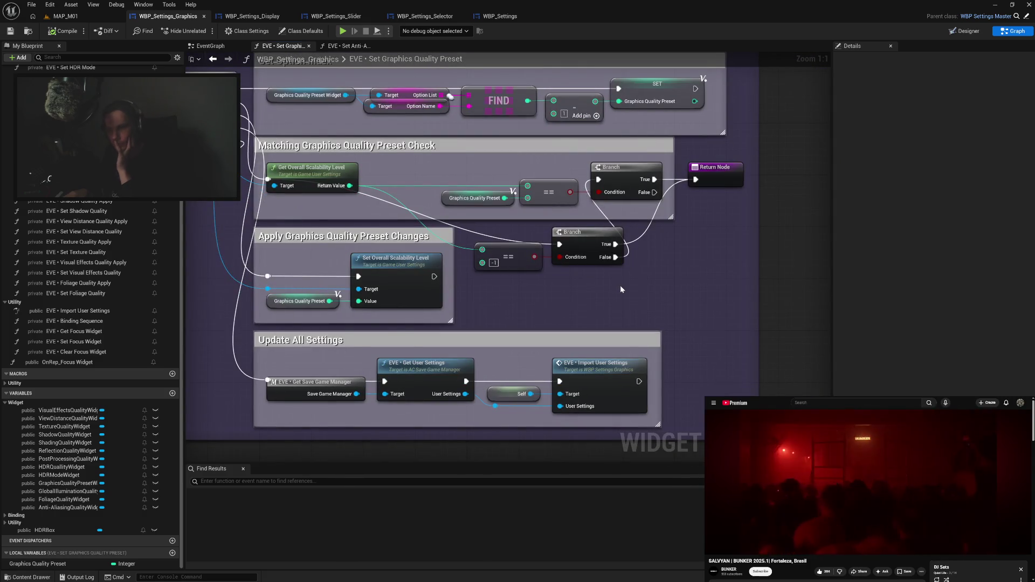
right_click(672, 263)
text(print)
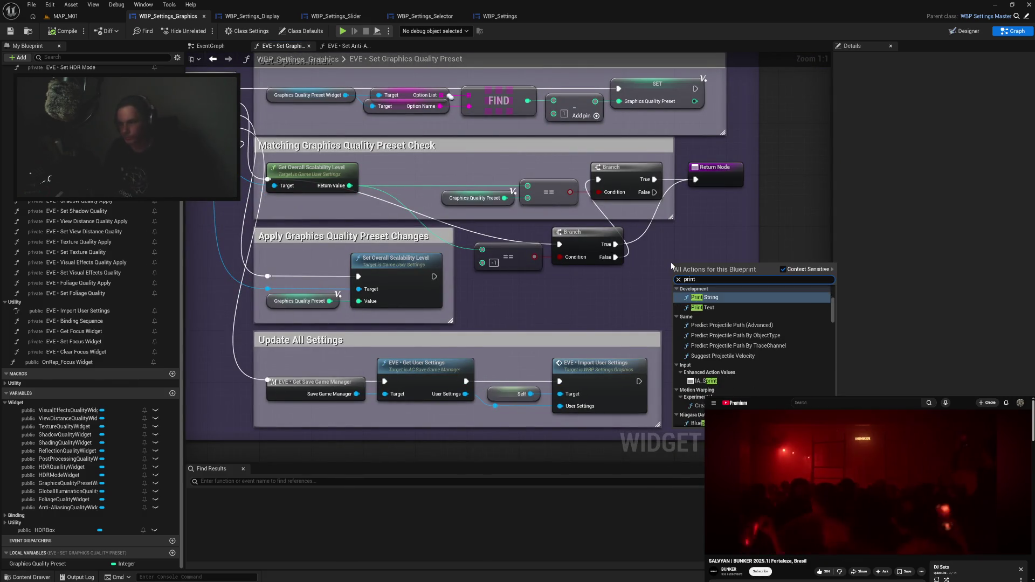
key(Return)
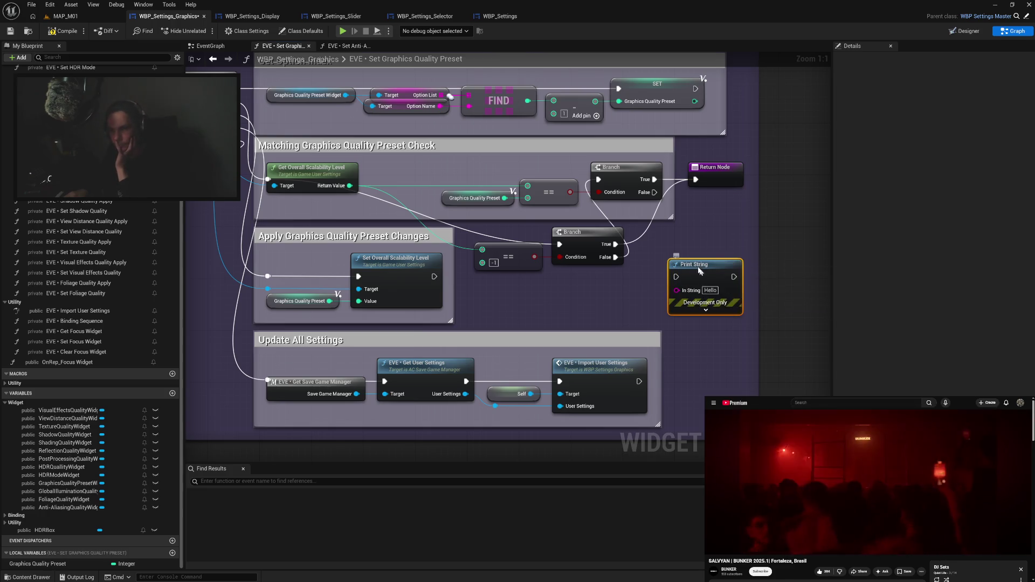
drag(700, 271, 674, 252)
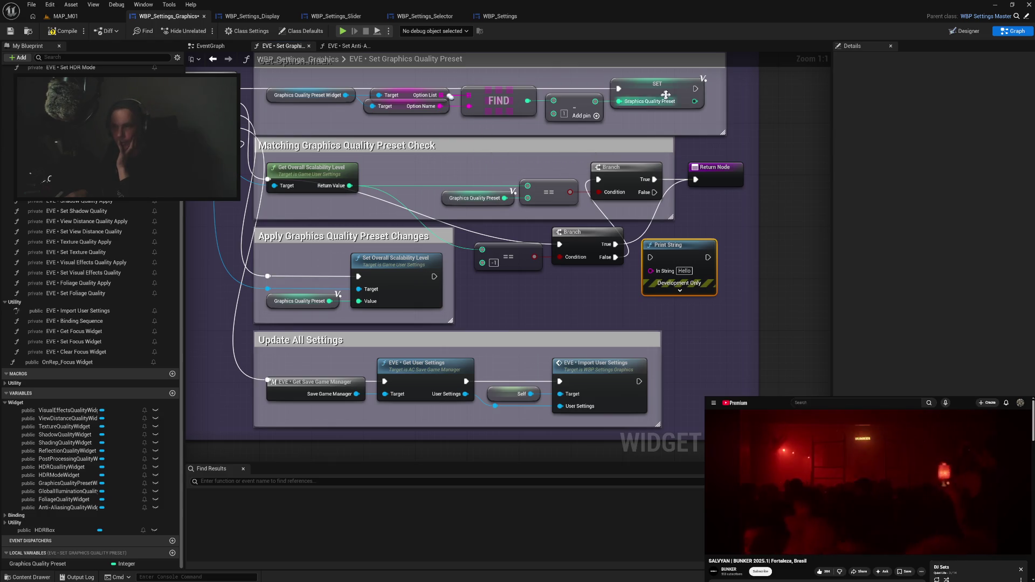
mouse_move(695, 100)
mouse_down()
mouse_move(688, 133)
mouse_move(483, 250)
mouse_up()
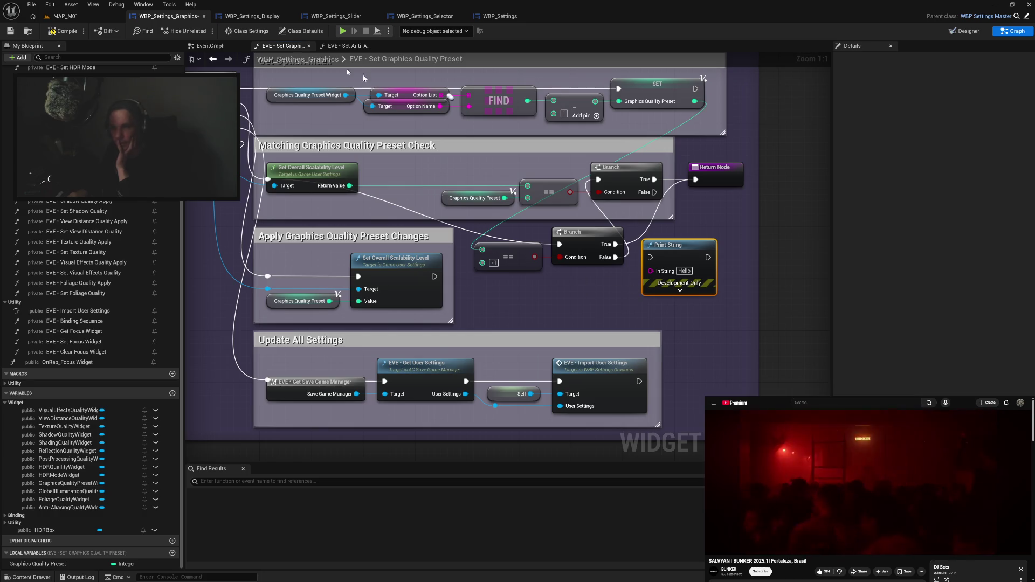
Compile, launch the preview, and apply the CUSTOM preset in Settings > Graphics.
click(63, 31)
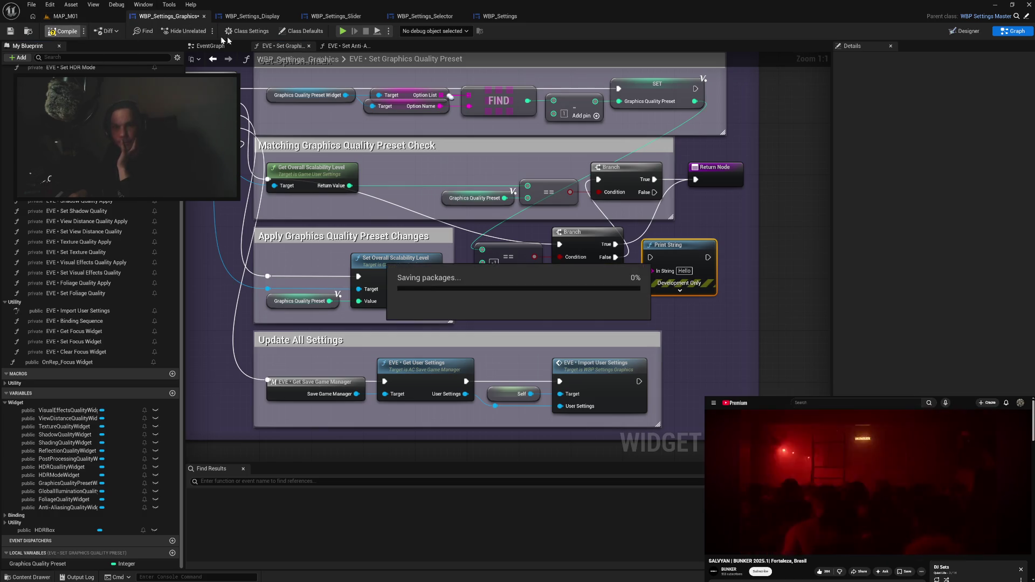
click(342, 31)
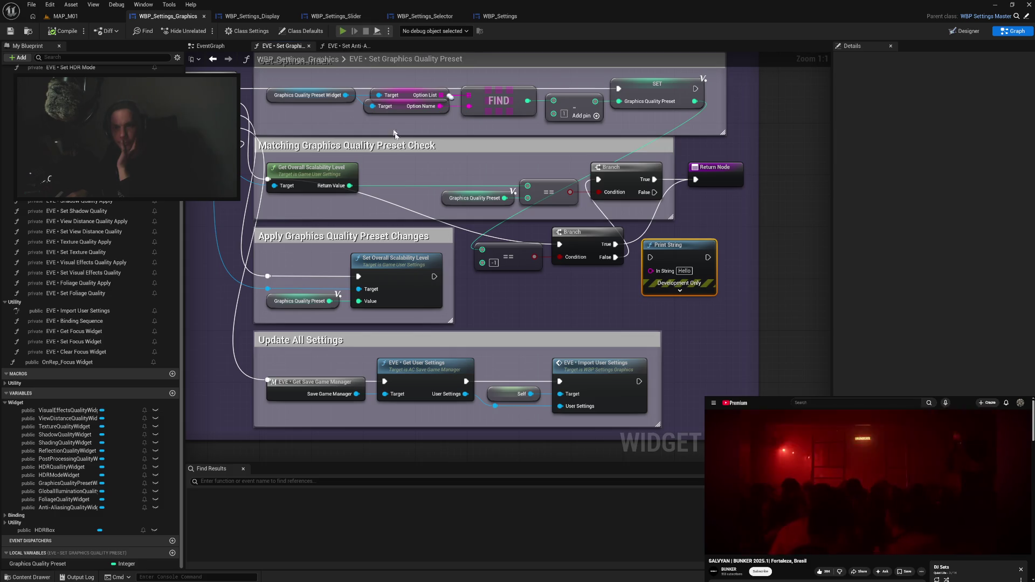
click(92, 499)
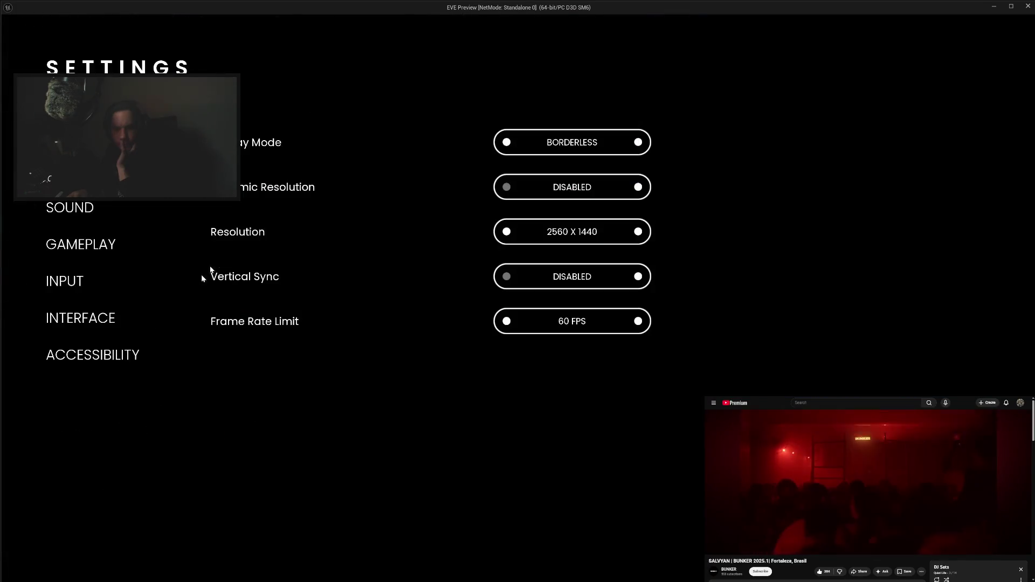
click(81, 171)
click(508, 145)
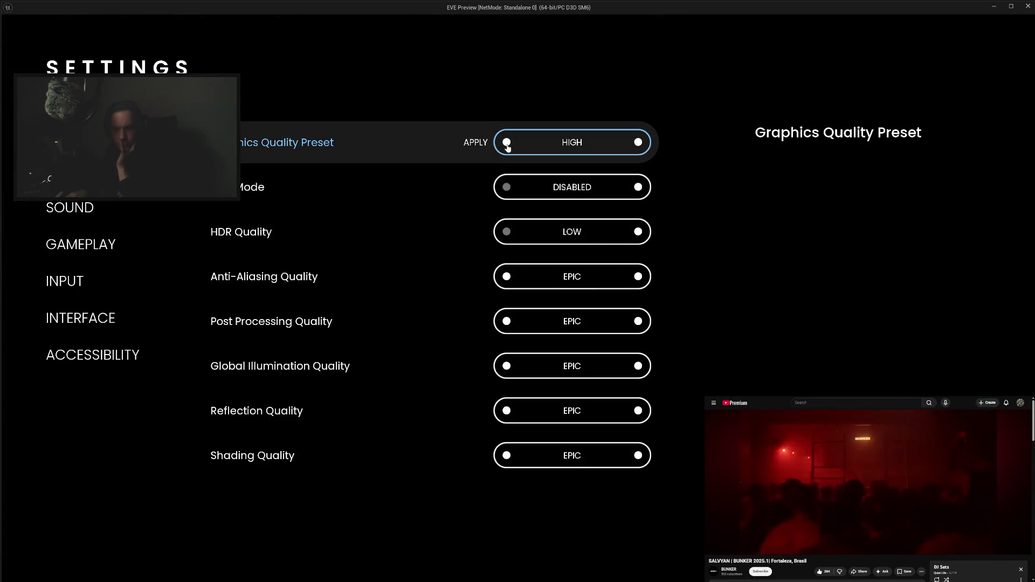
click(508, 145)
click(476, 144)
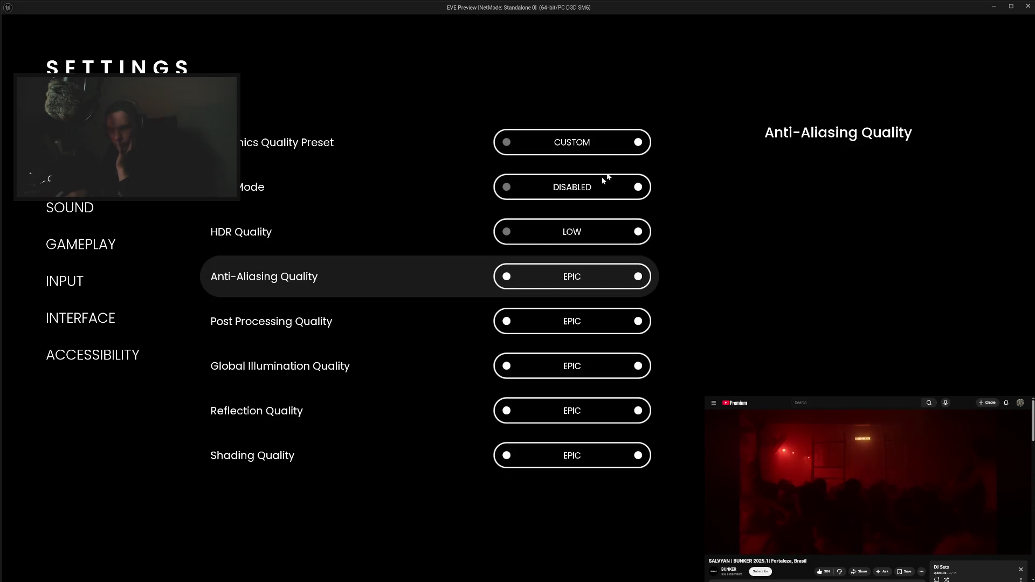
Apply the LOW preset, then EPIC to every quality, and exit the preview.
click(638, 143)
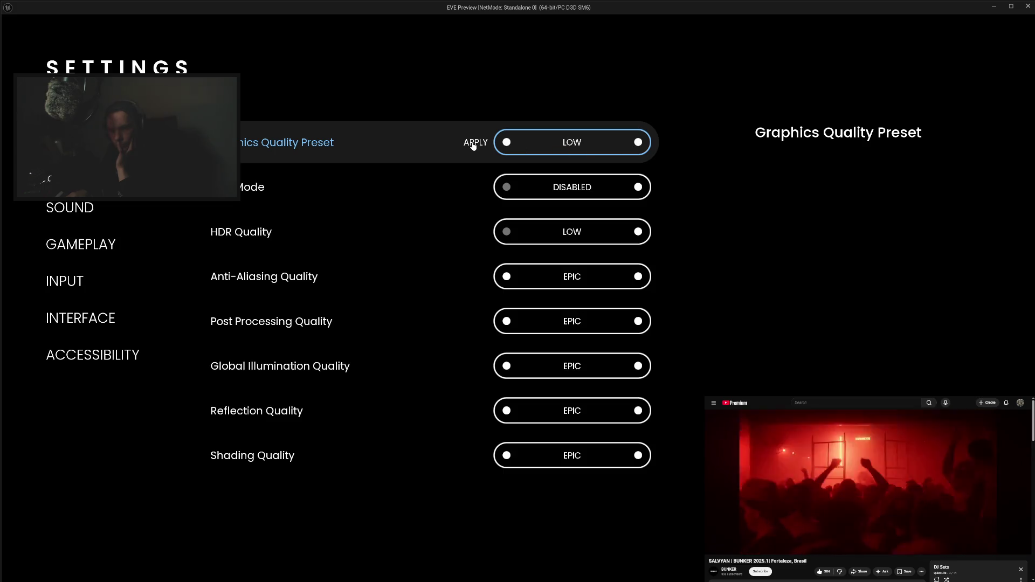
click(474, 143)
click(638, 143)
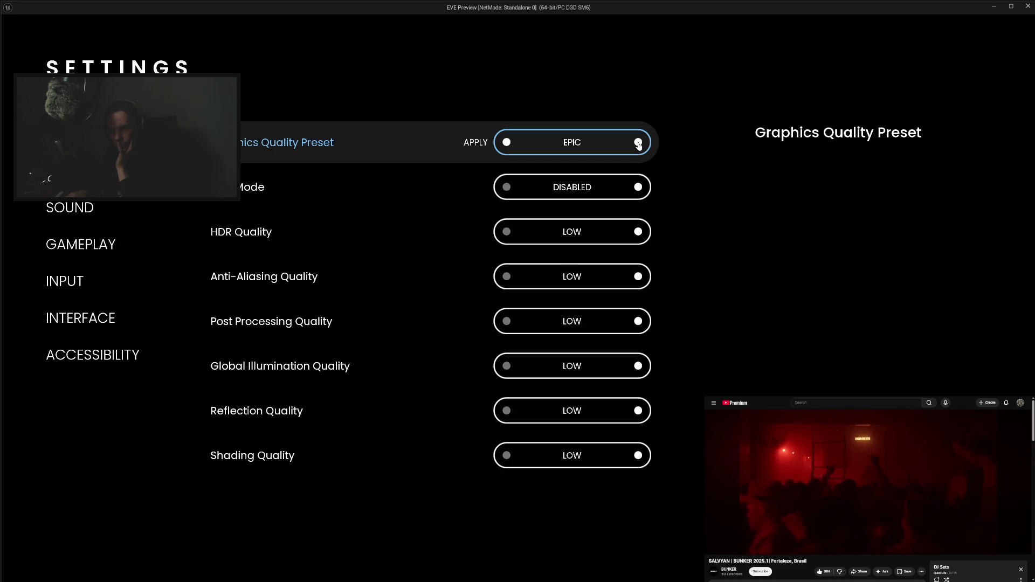
click(476, 144)
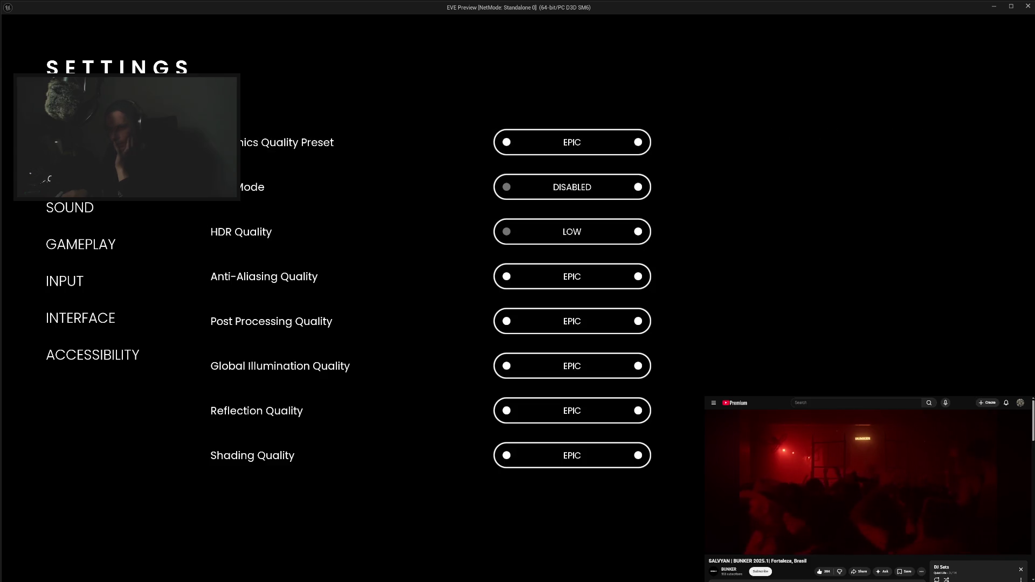
key(Escape)
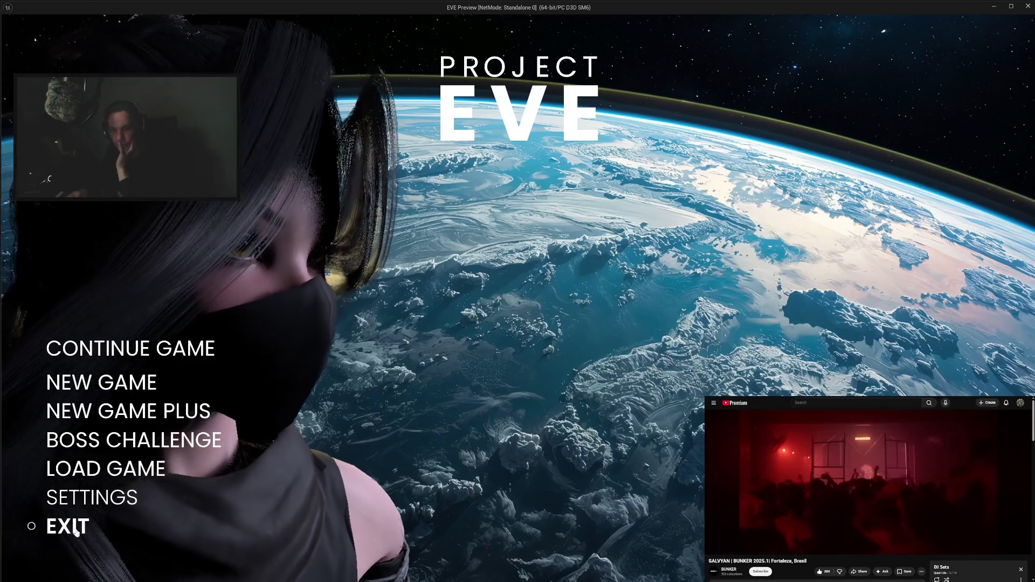
click(68, 525)
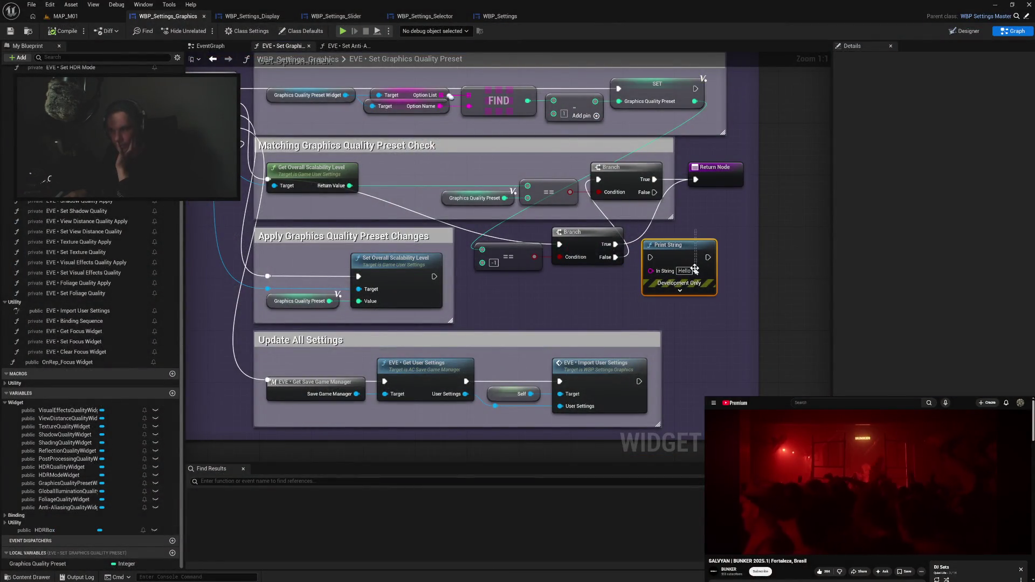
Delete the Print String node and paste a second Graphics Quality Preset getter wired into == -1.
key(Delete)
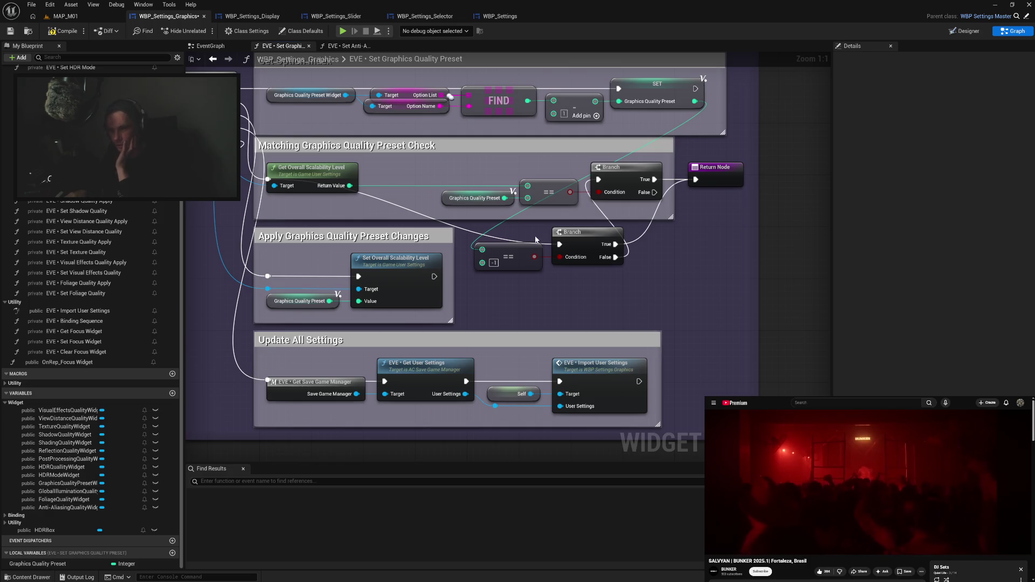
click(474, 198)
key(ctrl+c)
key(ctrl+v)
mouse_move(530, 299)
mouse_down()
mouse_move(482, 250)
mouse_move(578, 247)
mouse_move(656, 277)
mouse_move(660, 298)
mouse_move(653, 265)
mouse_up()
Move the new getter, comparison and Branch up-right and wrap them in a comment.
mouse_move(470, 178)
mouse_down()
mouse_move(599, 202)
mouse_move(685, 251)
mouse_move(793, 280)
mouse_move(729, 275)
mouse_move(736, 296)
mouse_up()
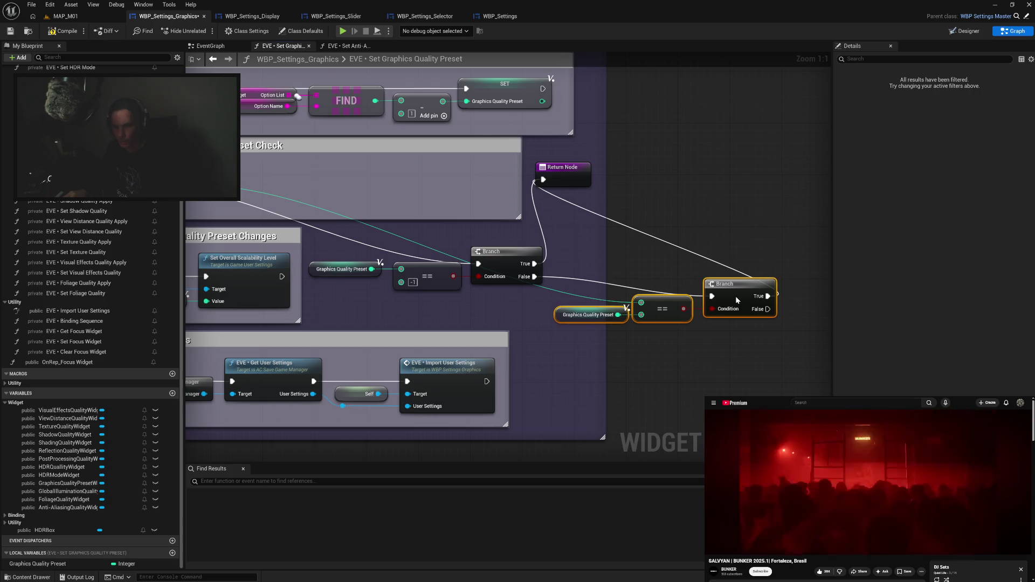
mouse_move(356, 246)
mouse_down()
mouse_move(539, 288)
mouse_move(714, 195)
mouse_move(784, 130)
mouse_move(794, 151)
mouse_up()
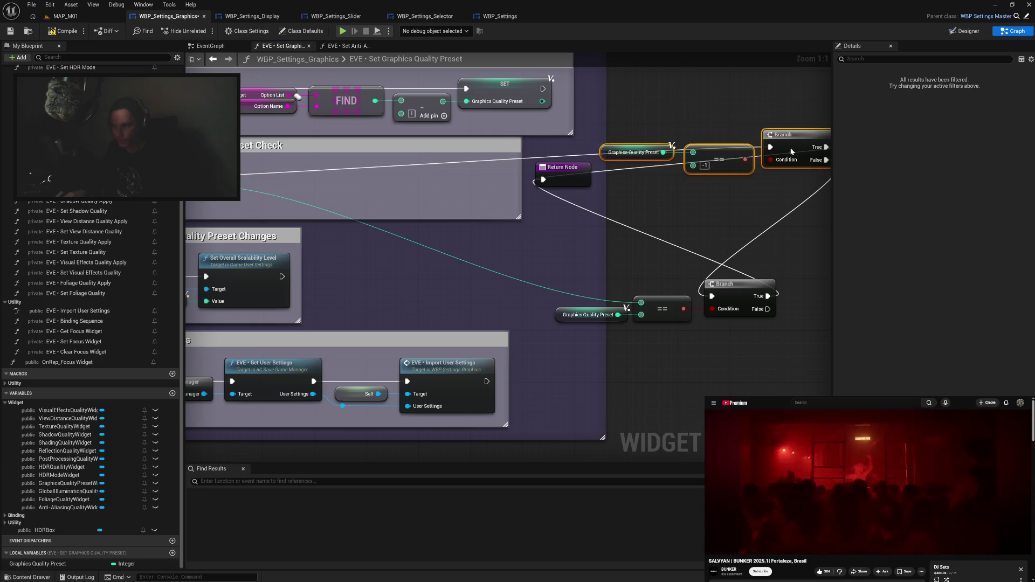
key(c)
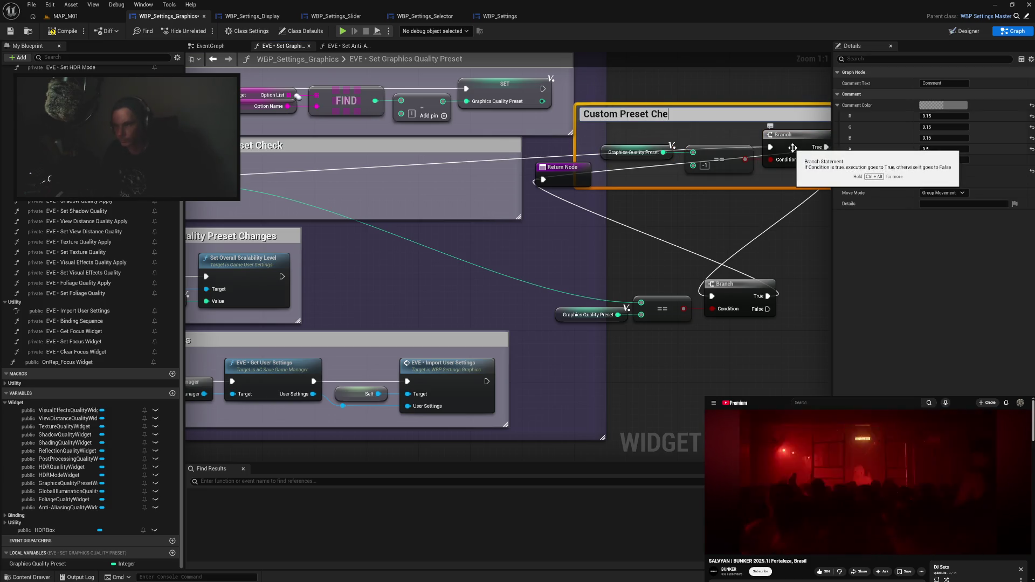
Title the comment 'Custom Preset Check' and fit the getter, comparison and Branch inside it.
text(ck)
key(Return)
drag(575, 144, 602, 144)
click(669, 142)
mouse_move(669, 142)
mouse_down()
mouse_move(800, 160)
mouse_move(807, 150)
mouse_up()
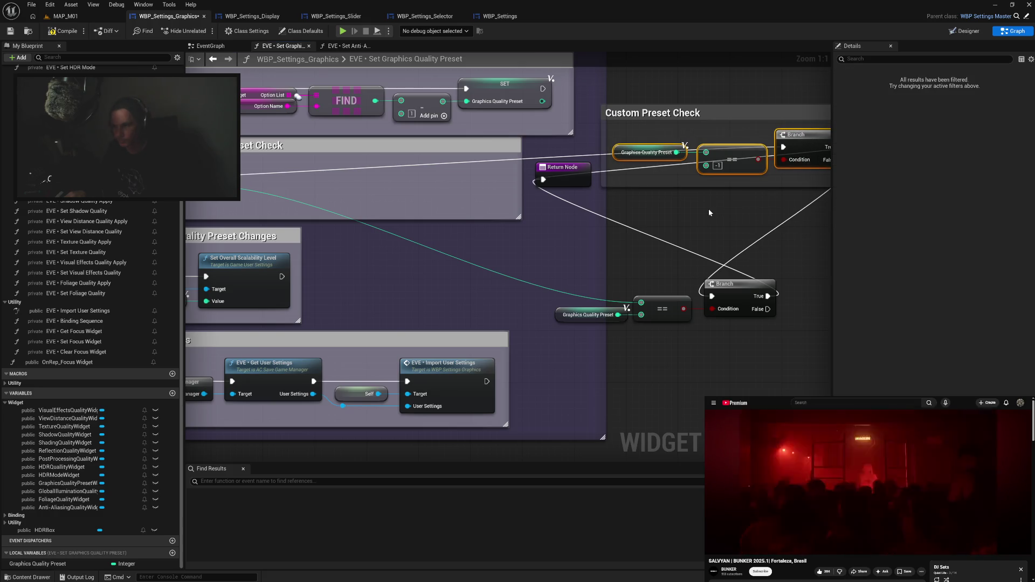
click(623, 205)
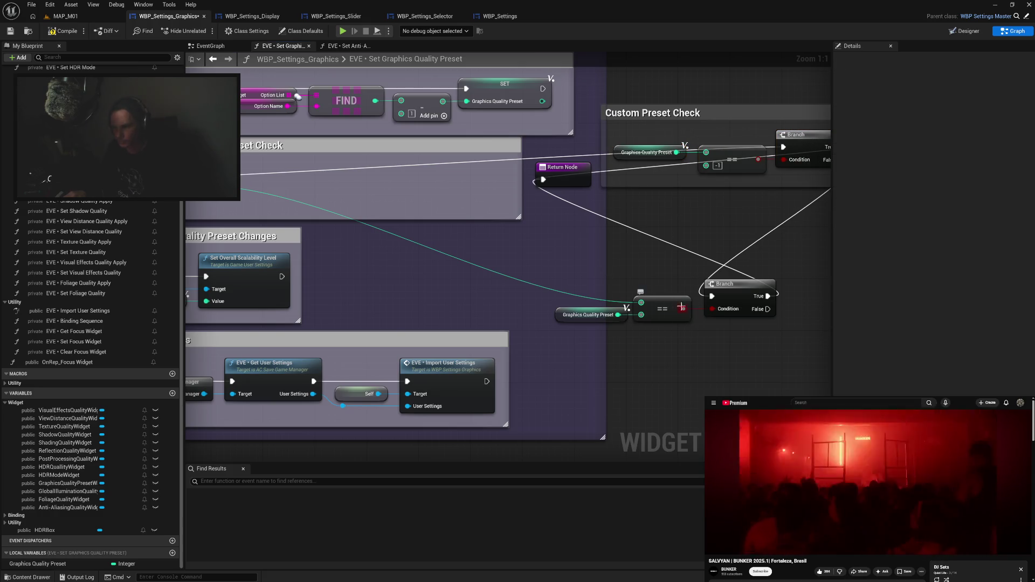
drag(740, 307, 732, 307)
mouse_move(592, 288)
mouse_down()
mouse_move(706, 318)
mouse_move(510, 181)
mouse_move(425, 169)
mouse_move(396, 177)
mouse_up()
click(502, 202)
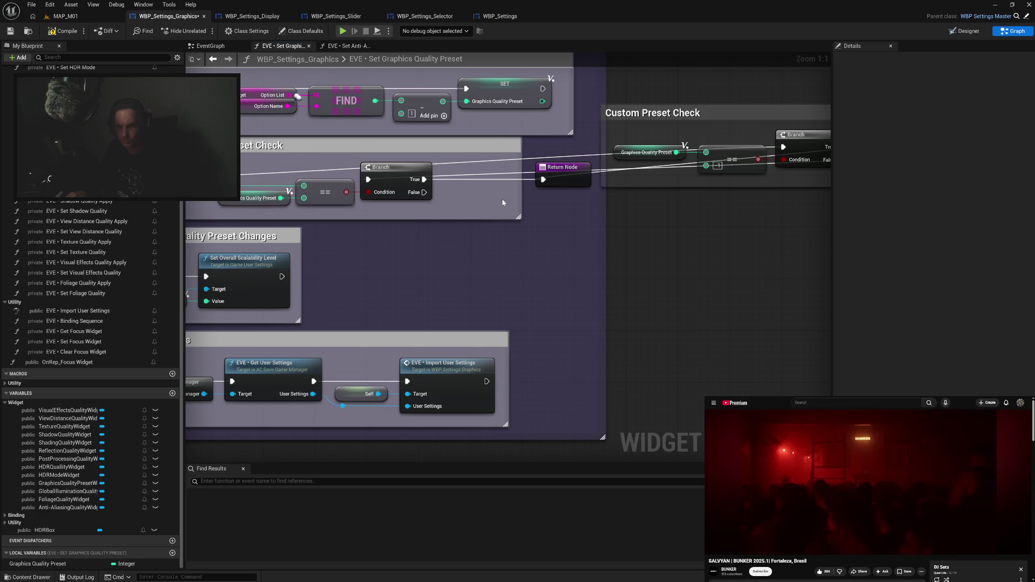
drag(522, 201, 442, 203)
Move the Matching Graphics Quality Preset Check group below, relinking its Branch and removing the old False wire.
drag(562, 175, 482, 176)
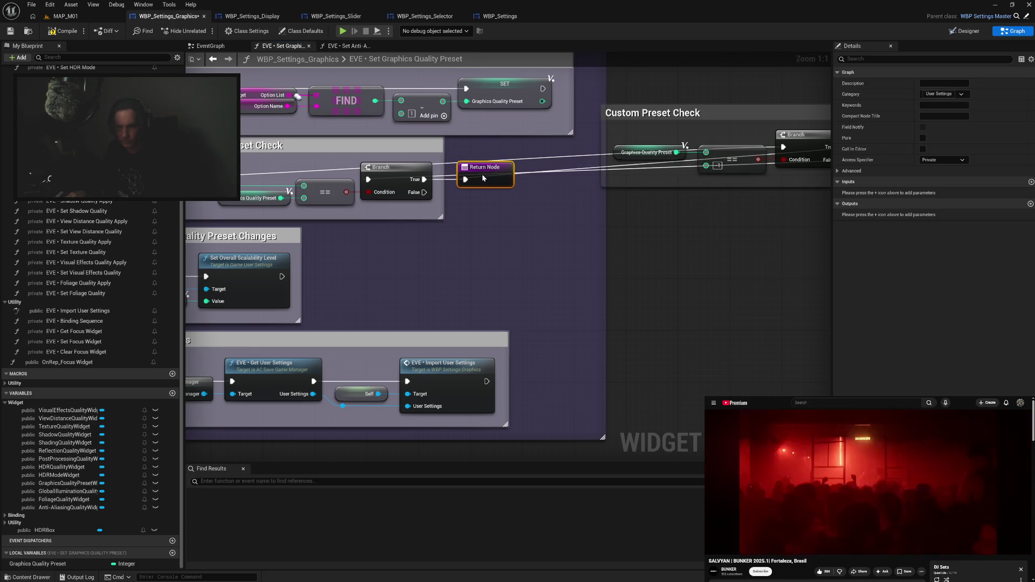
drag(268, 160, 428, 176)
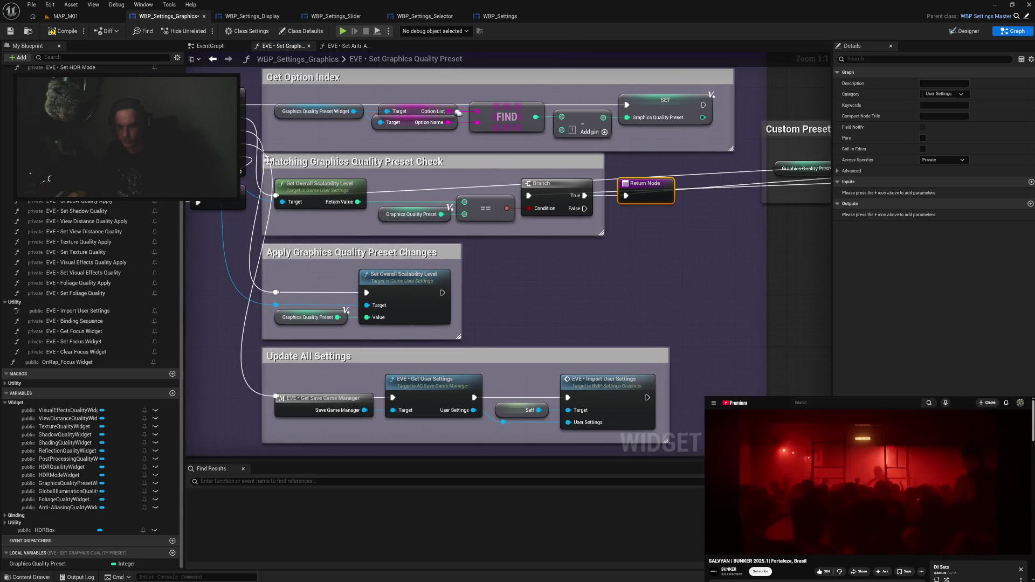
mouse_move(259, 162)
mouse_down()
mouse_move(561, 205)
mouse_move(589, 221)
mouse_move(589, 207)
mouse_up()
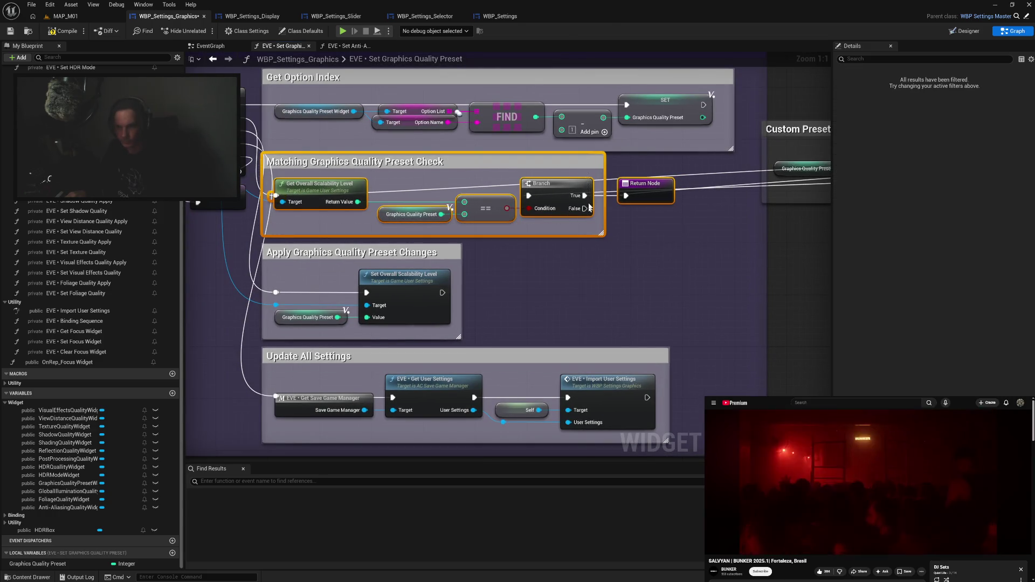
mouse_move(476, 172)
mouse_down()
mouse_move(786, 259)
mouse_move(715, 253)
mouse_up()
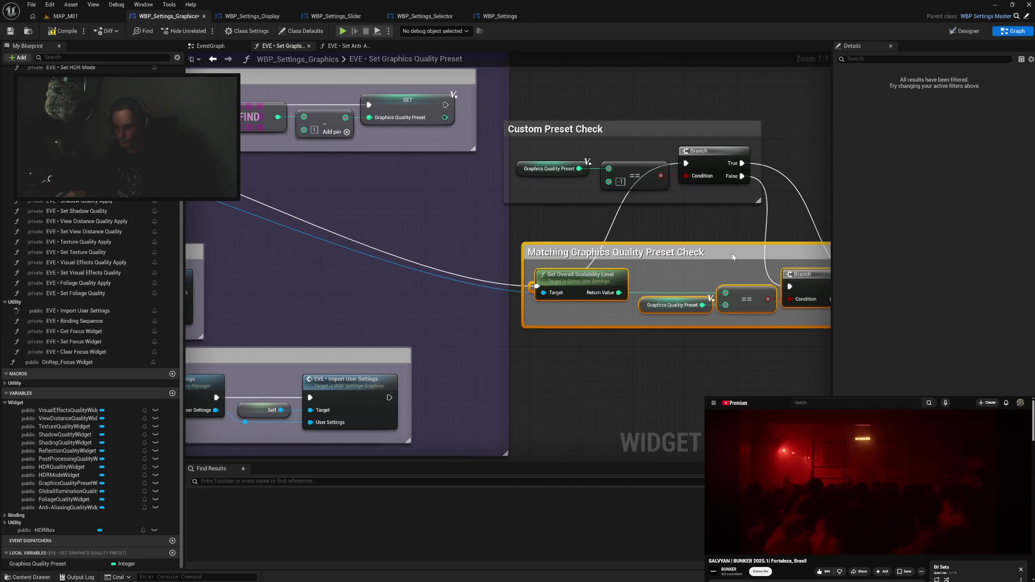
mouse_move(625, 286)
mouse_down()
mouse_move(803, 292)
mouse_move(790, 287)
mouse_up()
drag(714, 223, 593, 218)
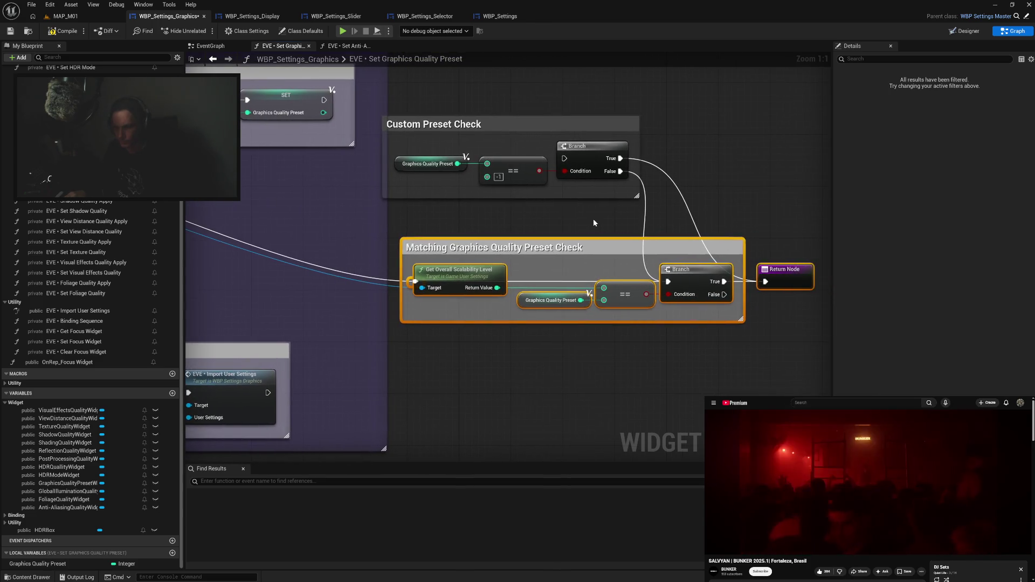
click(594, 219)
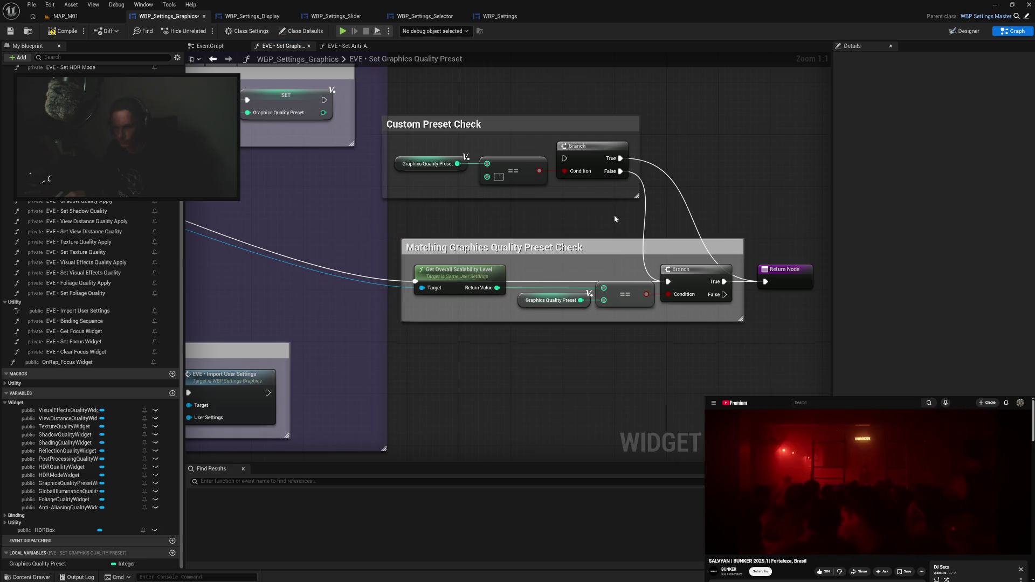
alt+click(621, 171)
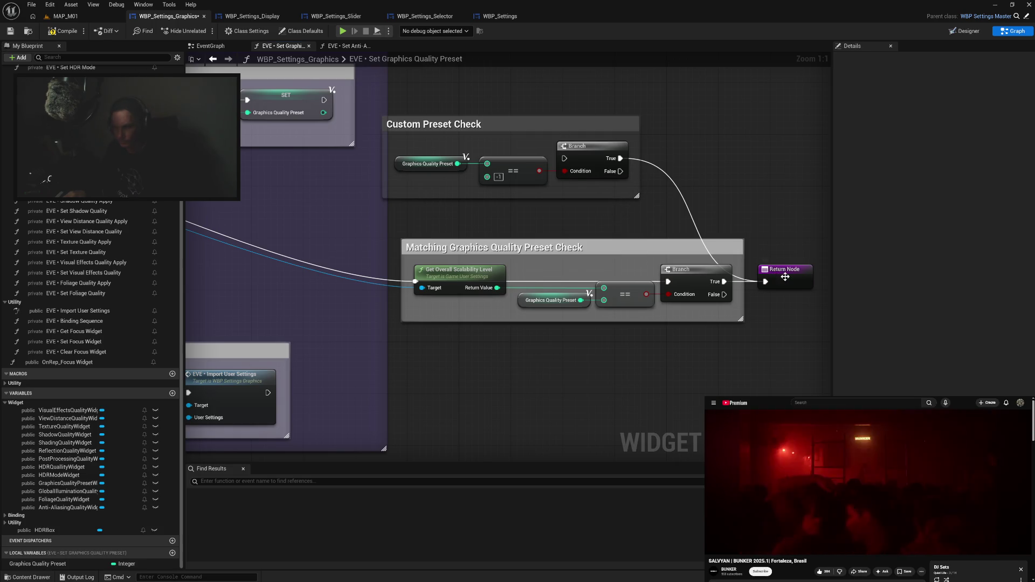
Reposition the Custom Preset Check group and set its comment colour to white.
drag(519, 124, 537, 162)
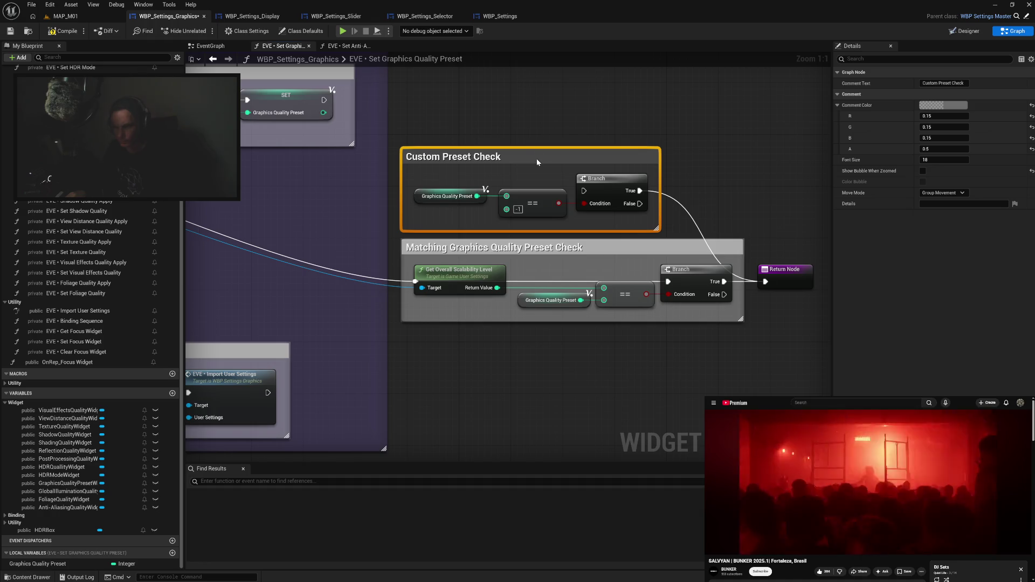
click(926, 109)
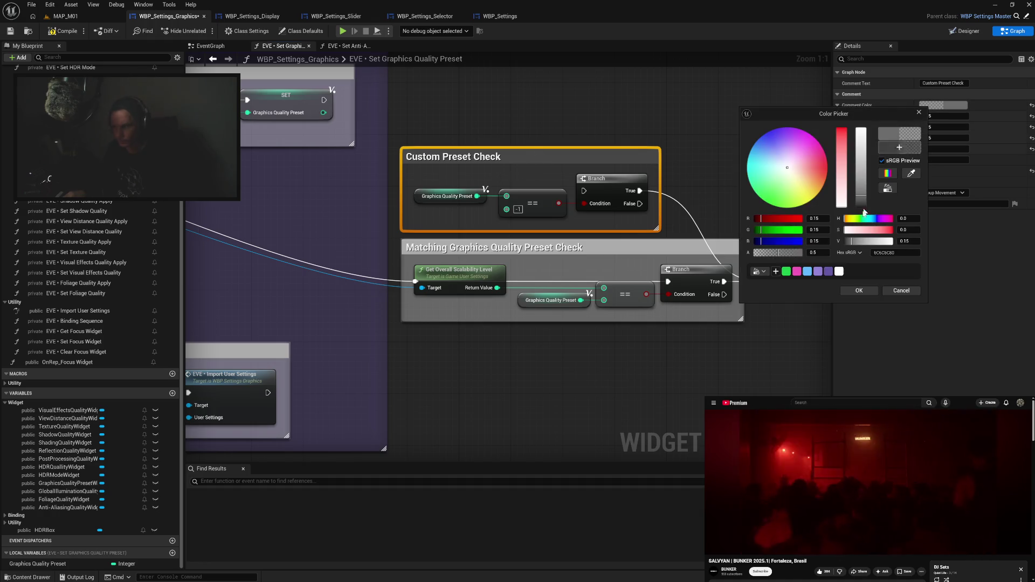
click(839, 269)
click(852, 288)
click(547, 388)
Move the Apply and Update groups below the checks and shift all four groups left.
mouse_move(548, 389)
mouse_down()
mouse_move(779, 226)
mouse_move(650, 338)
mouse_move(401, 165)
mouse_up()
mouse_move(405, 110)
mouse_down()
mouse_move(862, 325)
mouse_move(719, 326)
mouse_up()
mouse_move(422, 119)
mouse_down()
mouse_move(776, 210)
mouse_move(624, 210)
mouse_up()
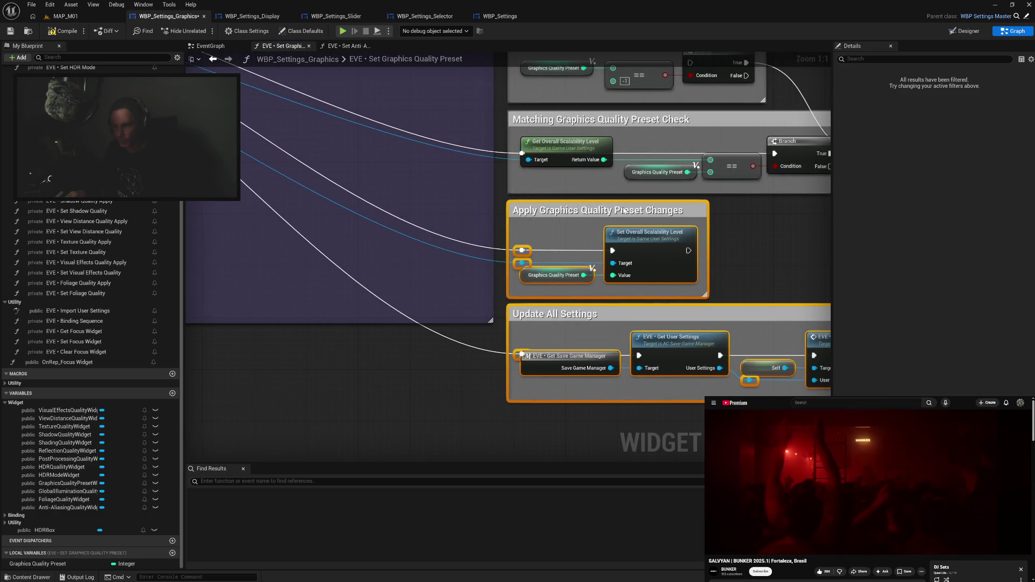
drag(459, 171, 476, 267)
drag(521, 115, 825, 286)
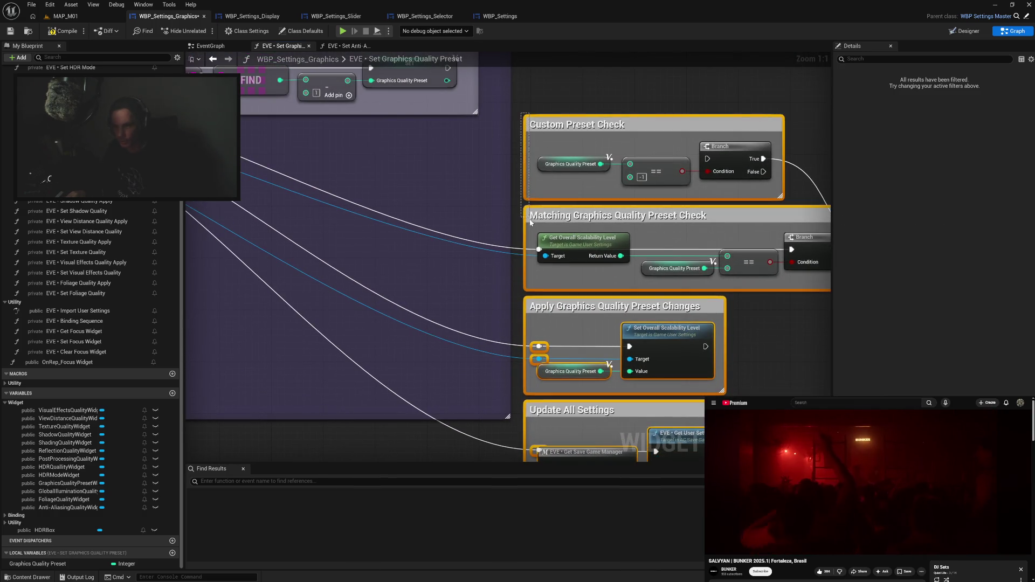
mouse_move(559, 128)
mouse_down()
mouse_move(535, 140)
mouse_move(57, 180)
mouse_move(326, 135)
mouse_up()
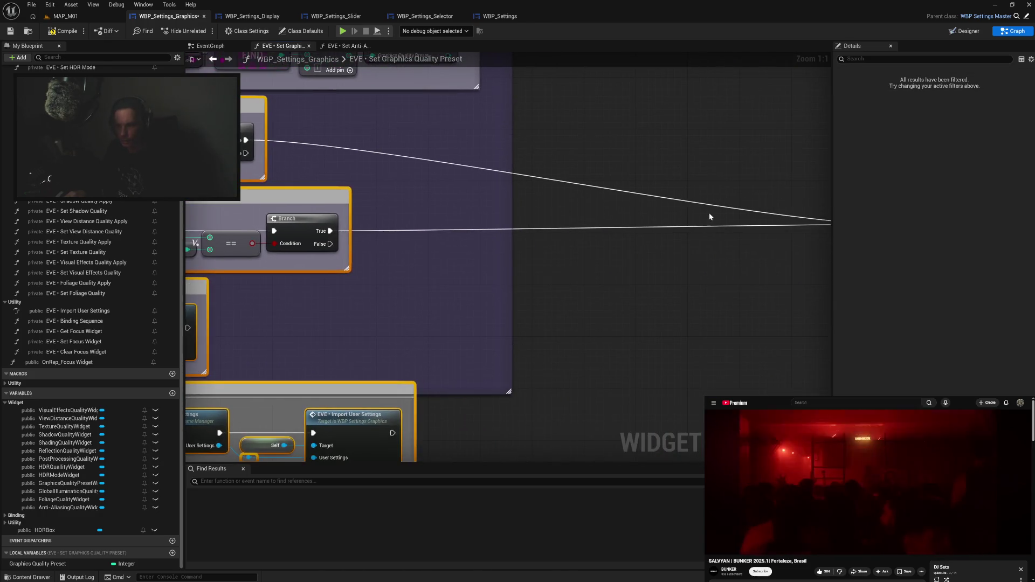
click(639, 216)
Place the Return Node at the Custom Preset Check Branch's True output and extend the outer comment around Update All Settings.
drag(432, 171, 514, 142)
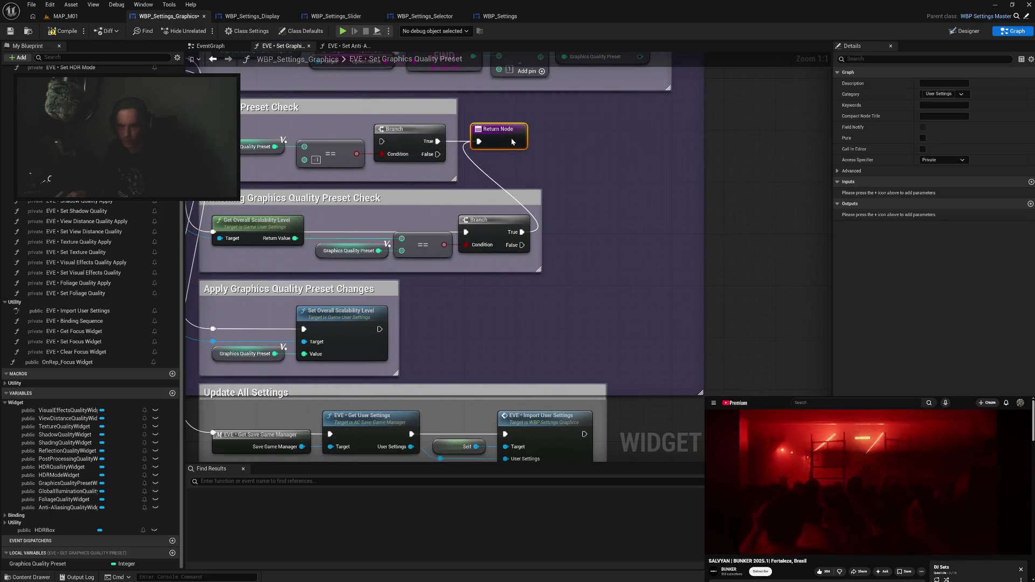
click(581, 254)
drag(626, 267, 689, 167)
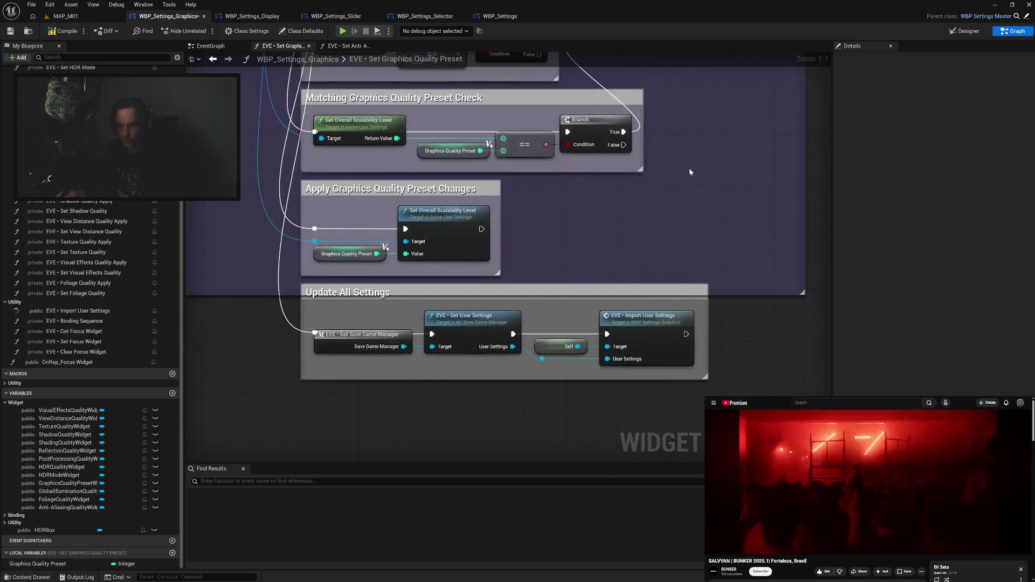
drag(737, 296, 737, 392)
drag(692, 207, 695, 284)
Connect the Sequence's Then 1 output to the Custom Preset Check Branch through a reroute point, then compile.
drag(266, 159, 280, 210)
click(280, 203)
click(292, 171)
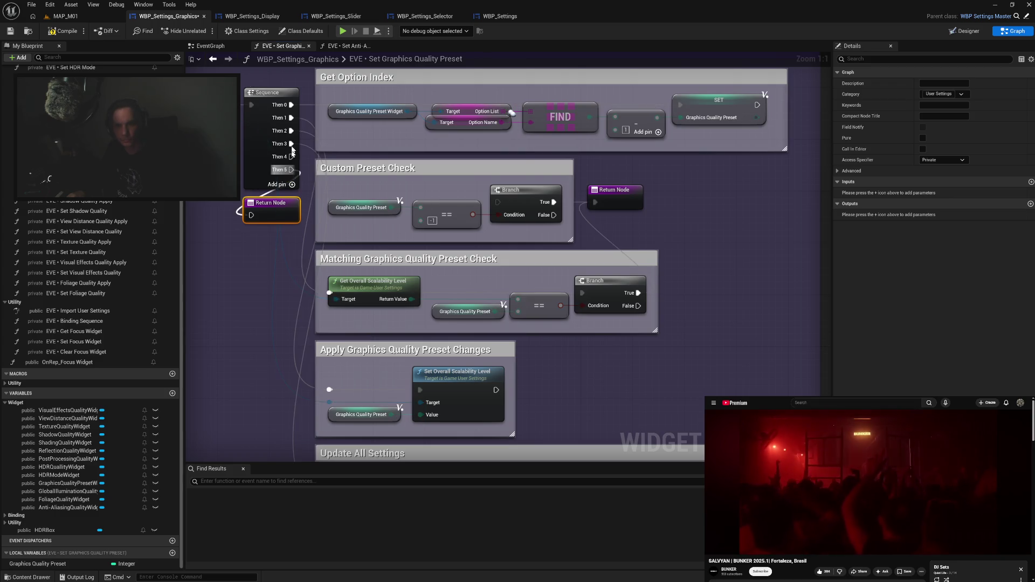
drag(292, 158, 291, 144)
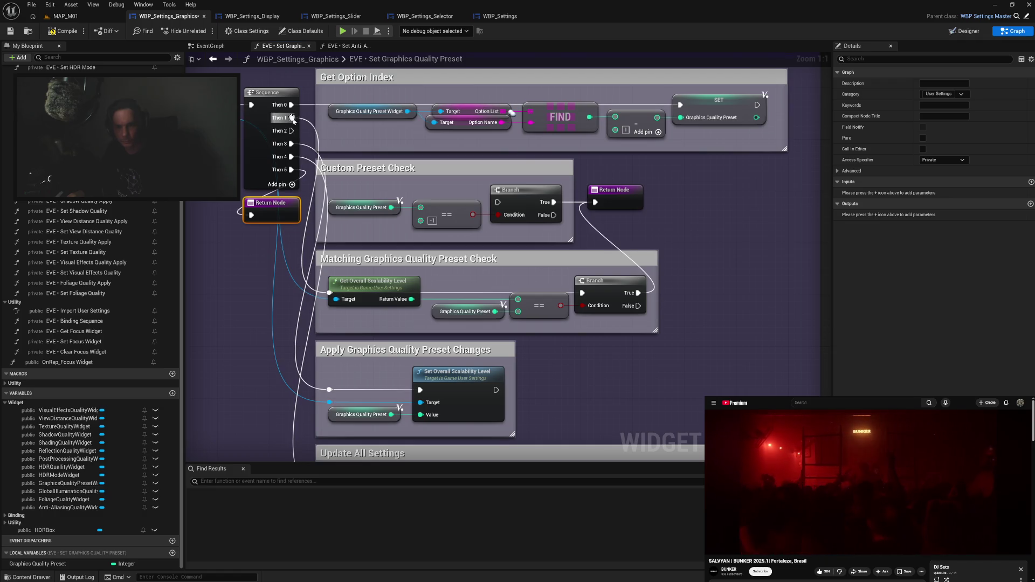
drag(292, 118, 451, 196)
double_click(446, 190)
drag(454, 197, 337, 207)
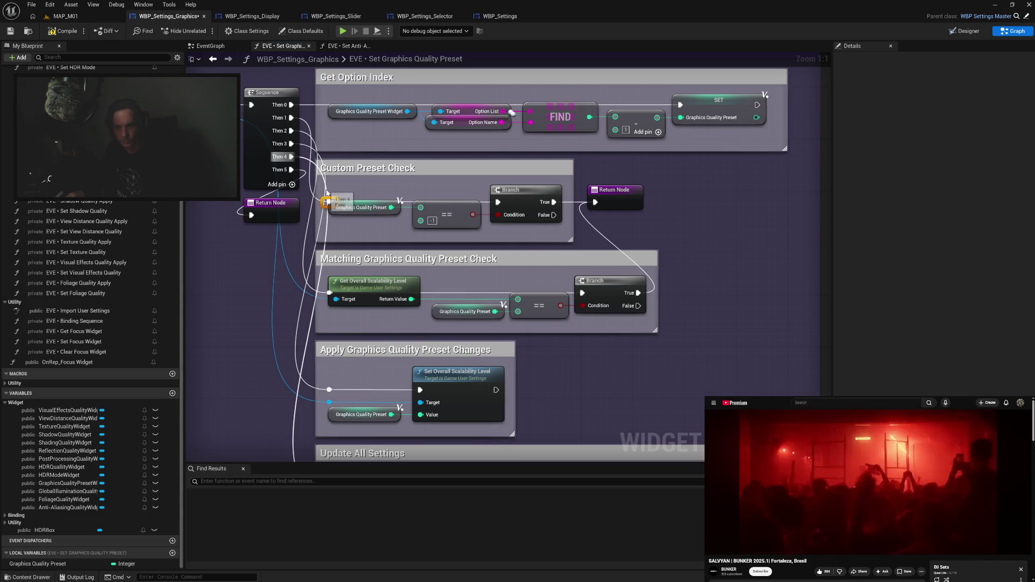
click(675, 227)
mouse_move(736, 246)
mouse_down()
mouse_move(737, 200)
mouse_move(701, 195)
mouse_up()
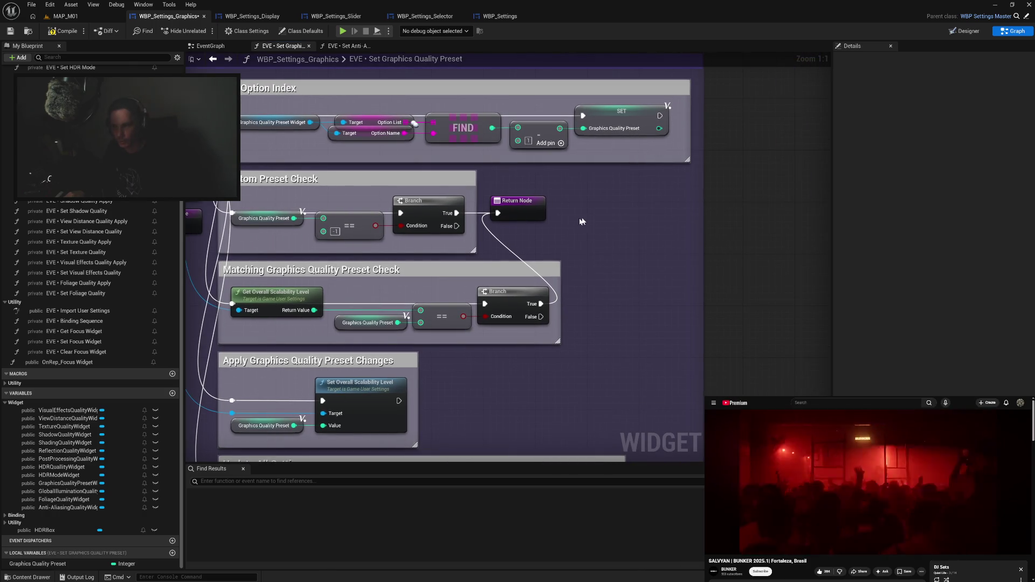
drag(581, 222, 768, 220)
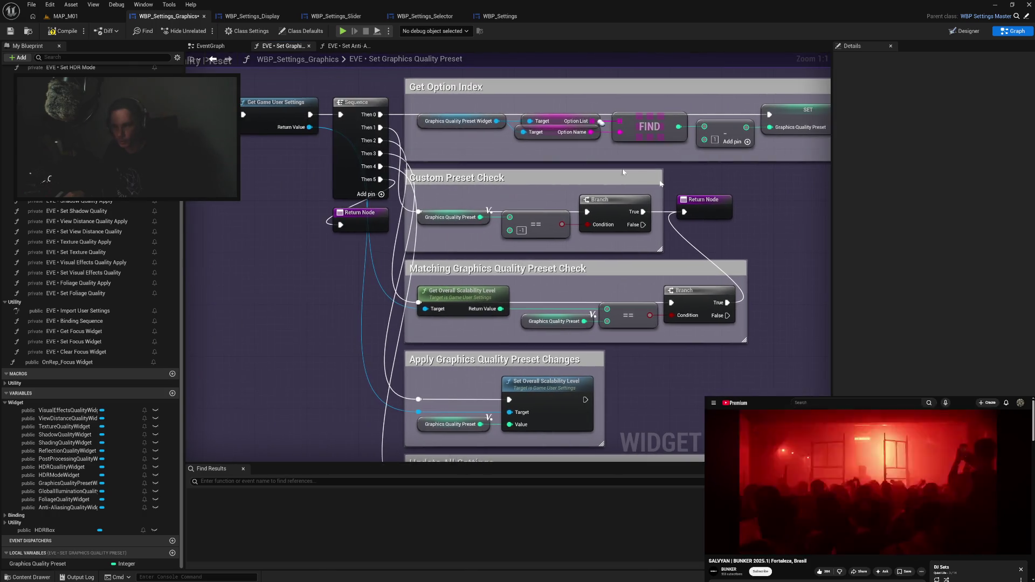
click(67, 31)
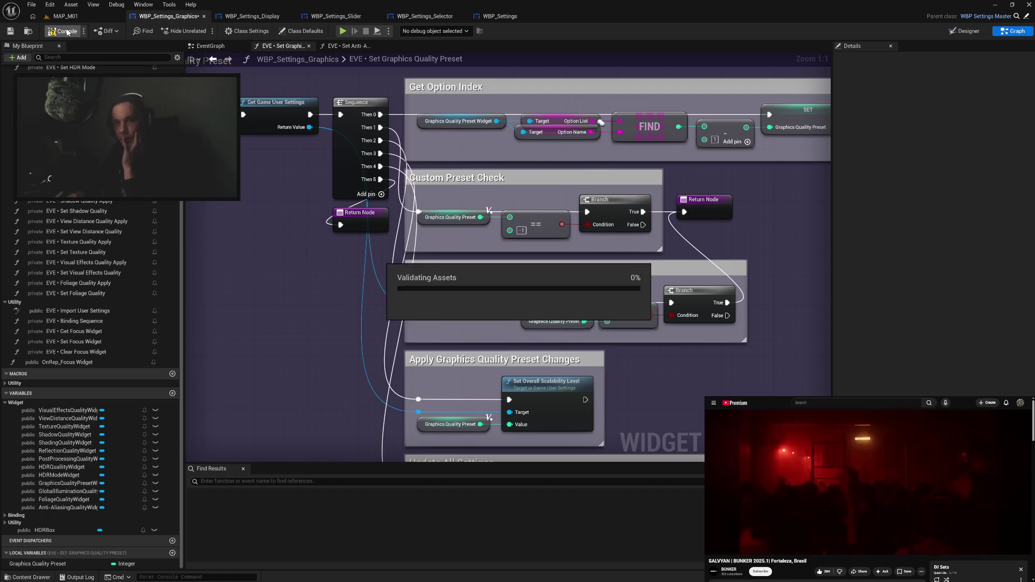
Pan over the compiled graph to review Get Option Index and the Custom Preset Check.
mouse_move(320, 301)
mouse_down()
mouse_move(423, 291)
mouse_move(394, 201)
mouse_move(379, 177)
mouse_move(269, 176)
mouse_up()
drag(615, 241, 609, 374)
drag(737, 215, 733, 250)
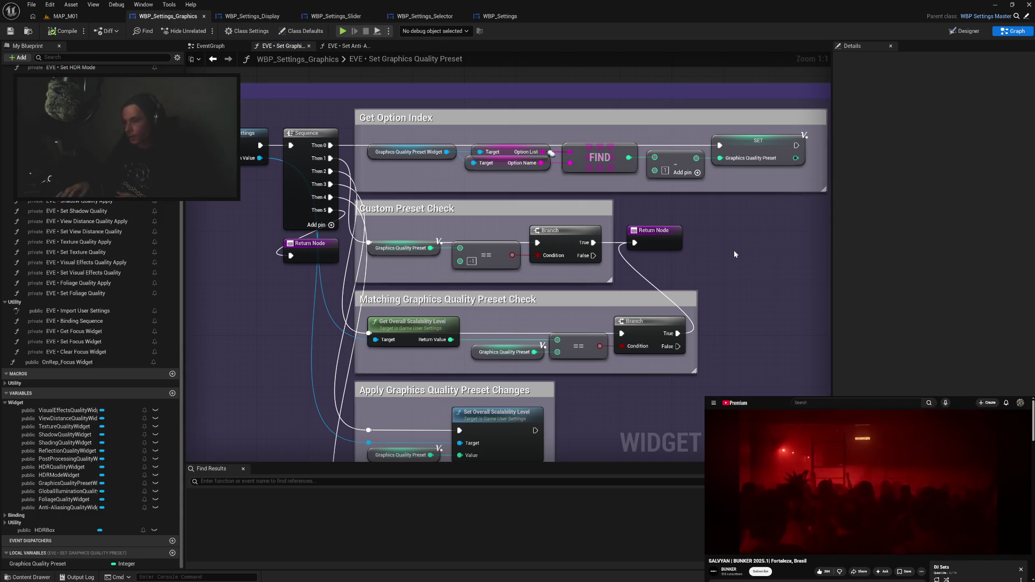
drag(275, 283, 534, 317)
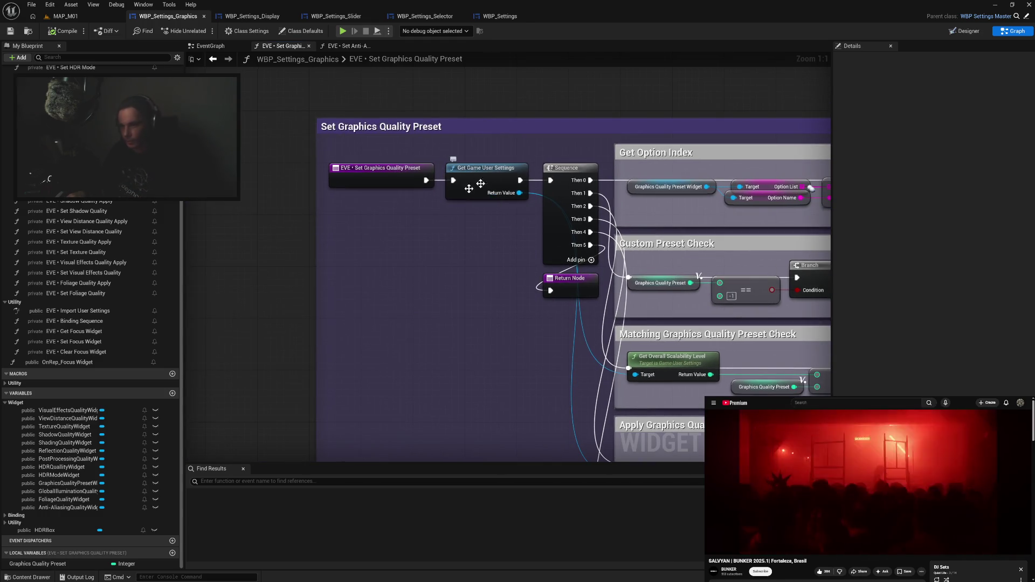
drag(496, 238, 499, 227)
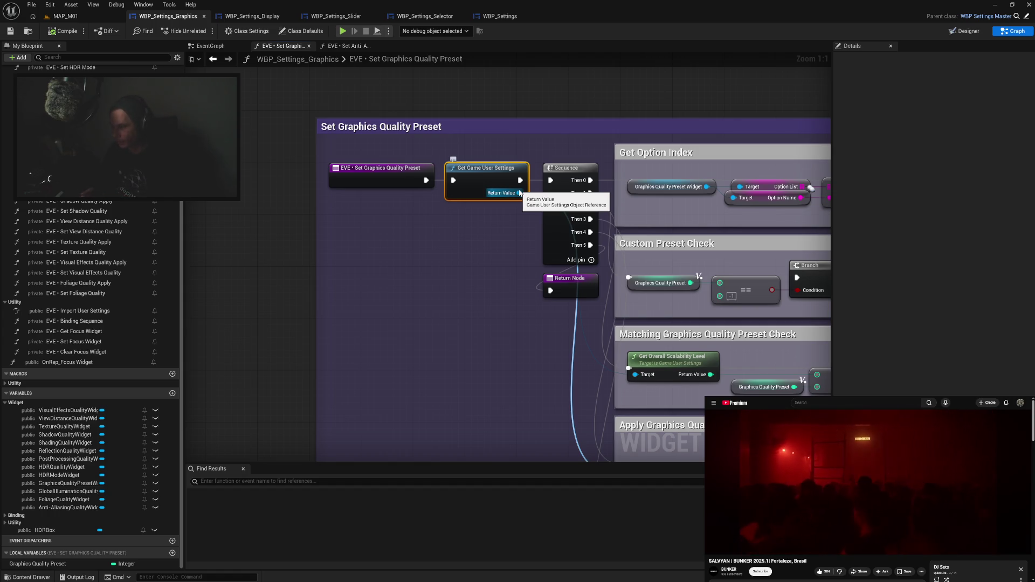
mouse_move(519, 192)
mouse_down()
mouse_move(499, 354)
mouse_move(539, 324)
mouse_move(737, 361)
mouse_move(598, 225)
mouse_up()
click(581, 224)
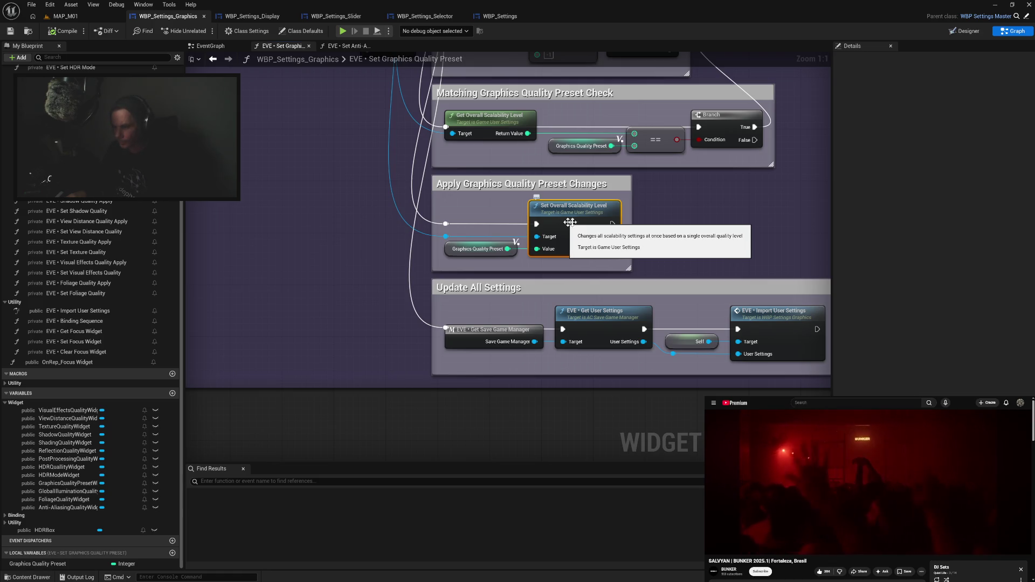
drag(722, 235, 636, 231)
click(621, 231)
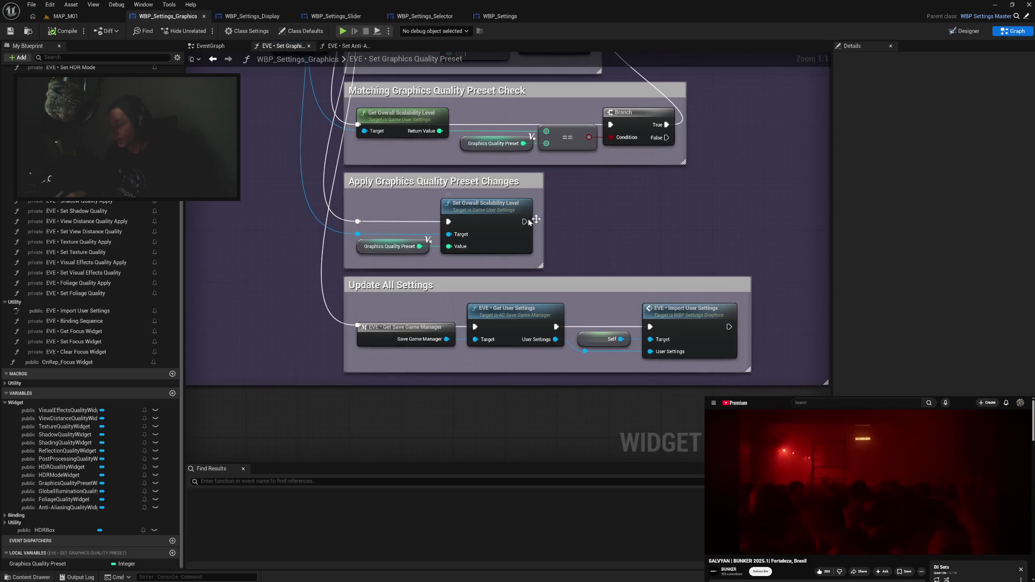
mouse_move(629, 235)
mouse_down()
mouse_move(647, 330)
mouse_move(679, 378)
mouse_move(712, 399)
mouse_move(732, 318)
mouse_up()
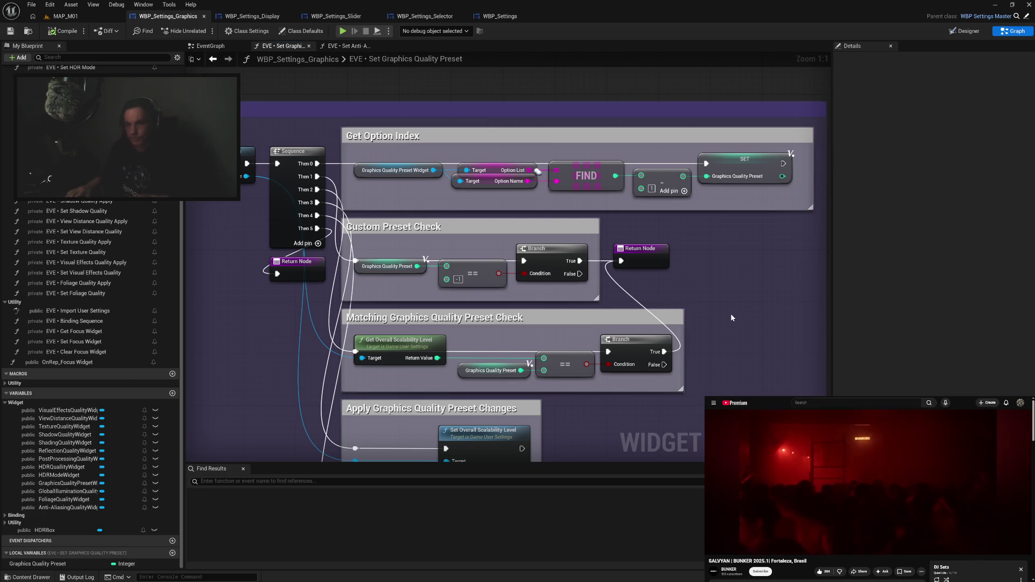
drag(690, 282, 630, 179)
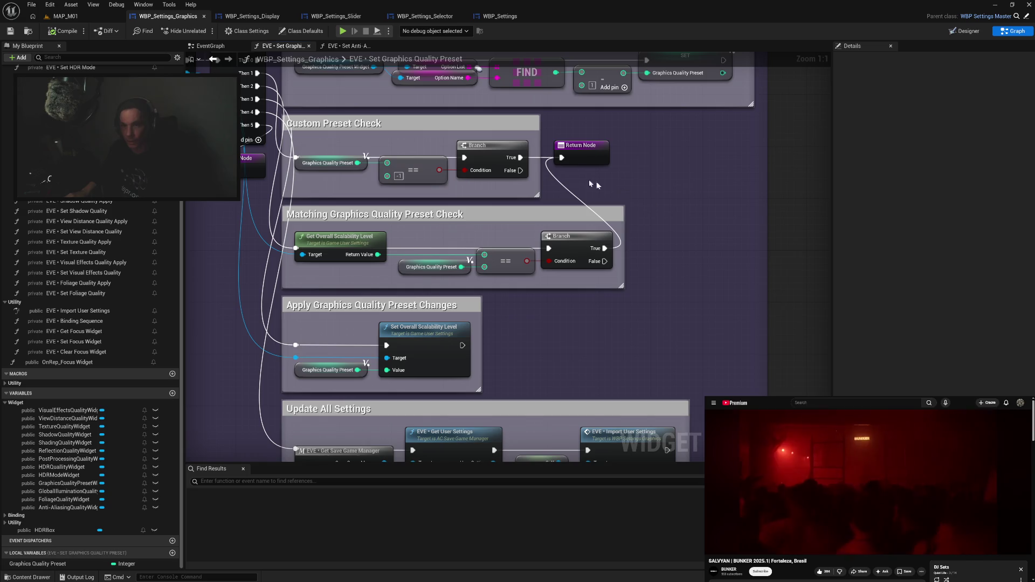
mouse_move(397, 232)
mouse_down()
mouse_move(491, 215)
mouse_move(550, 94)
mouse_move(550, 63)
mouse_move(363, 296)
mouse_move(363, 420)
mouse_move(385, 436)
mouse_move(476, 458)
mouse_move(306, 205)
mouse_up()
mouse_move(625, 309)
mouse_down()
mouse_move(555, 186)
mouse_move(631, 266)
mouse_move(791, 399)
mouse_up()
mouse_move(369, 124)
mouse_down()
mouse_move(340, 129)
mouse_move(361, 223)
mouse_up()
click(340, 286)
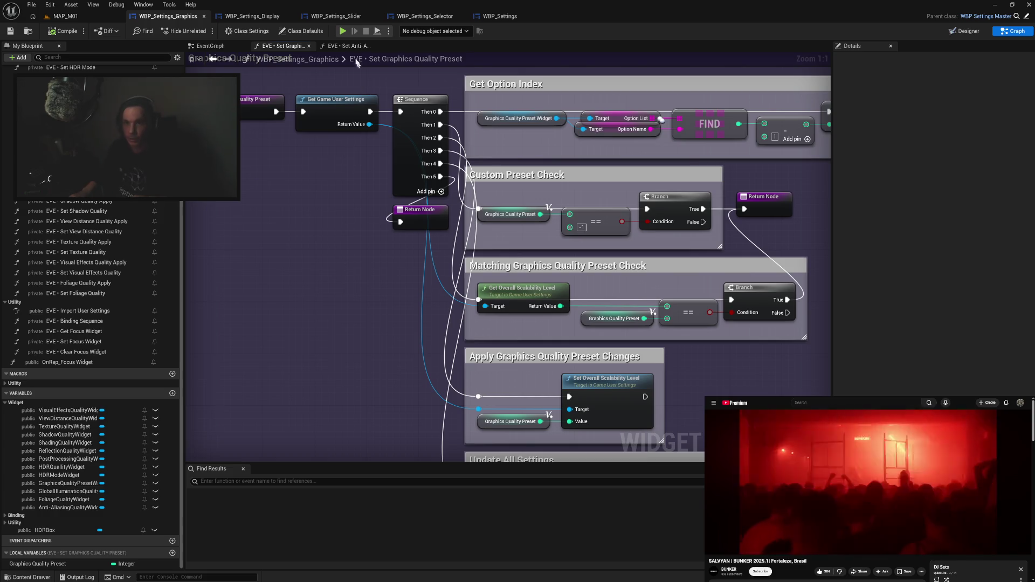
click(343, 30)
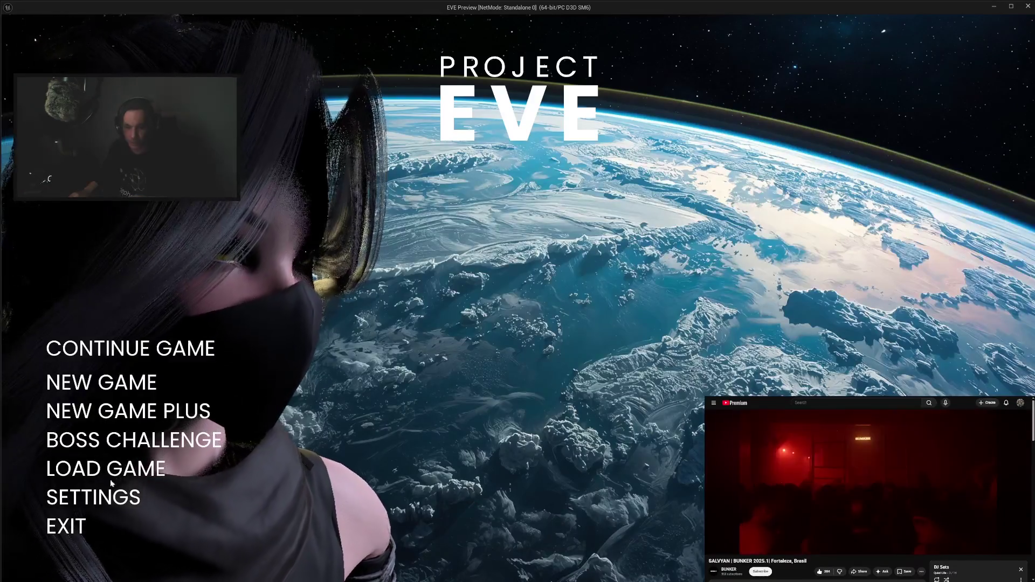
In Settings, apply the WINDOWED display mode, then BORDERLESS.
click(107, 491)
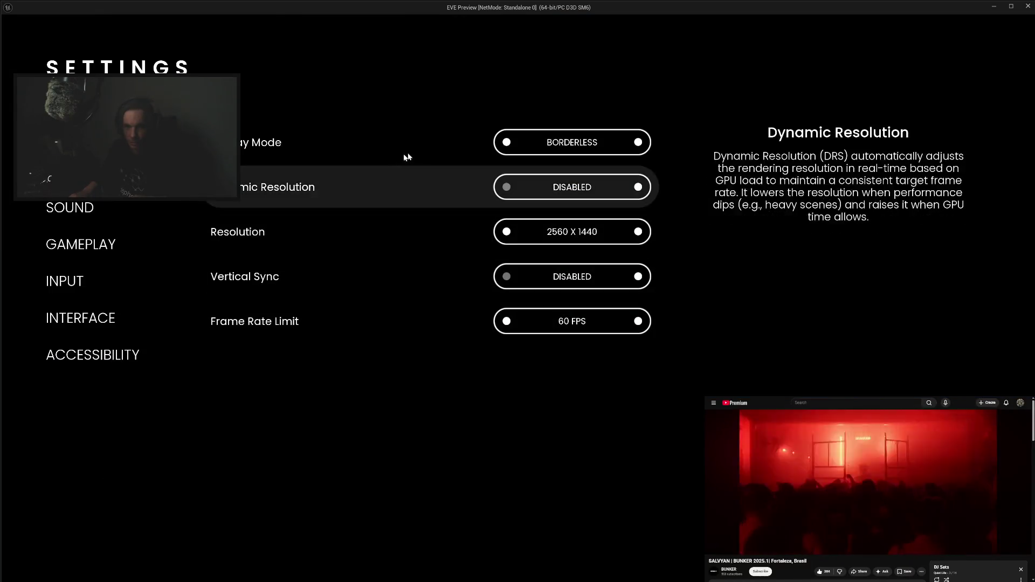
click(507, 144)
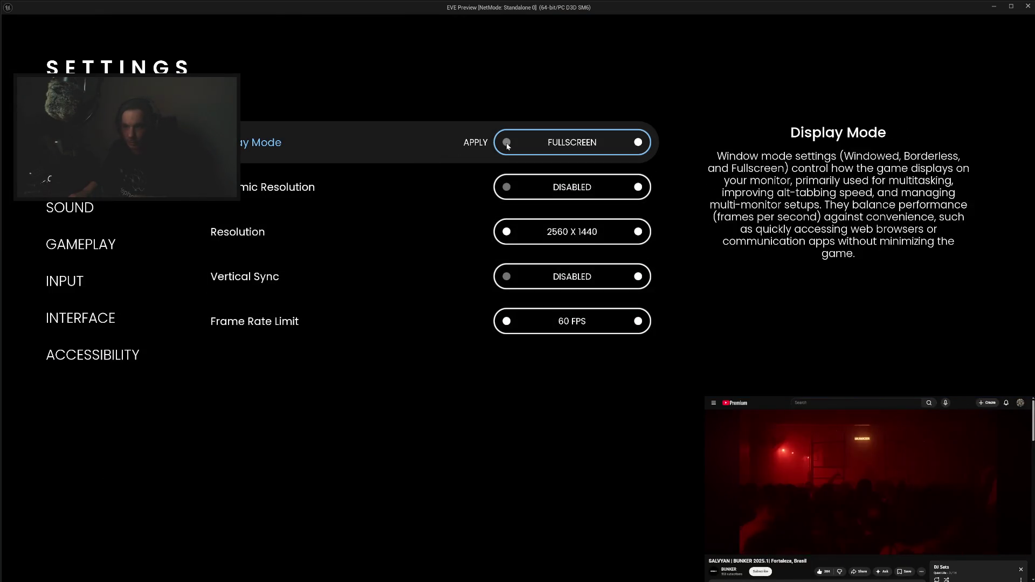
click(507, 143)
click(507, 143)
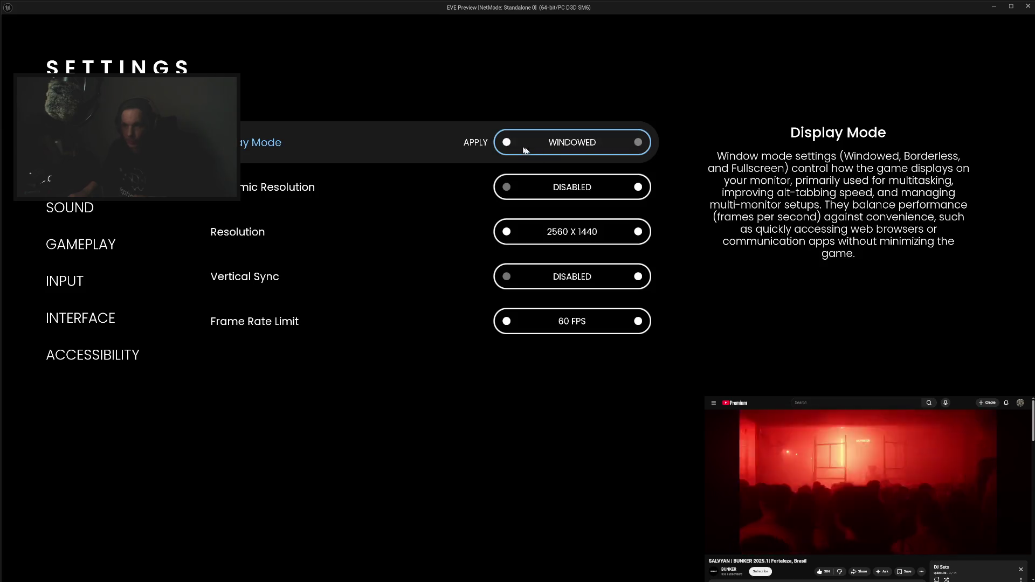
click(477, 144)
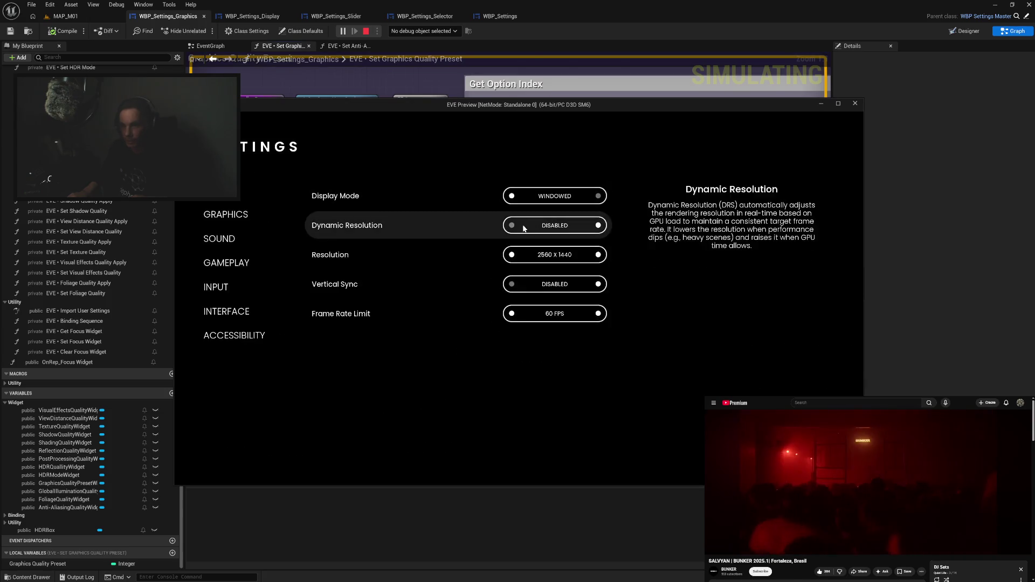
click(511, 196)
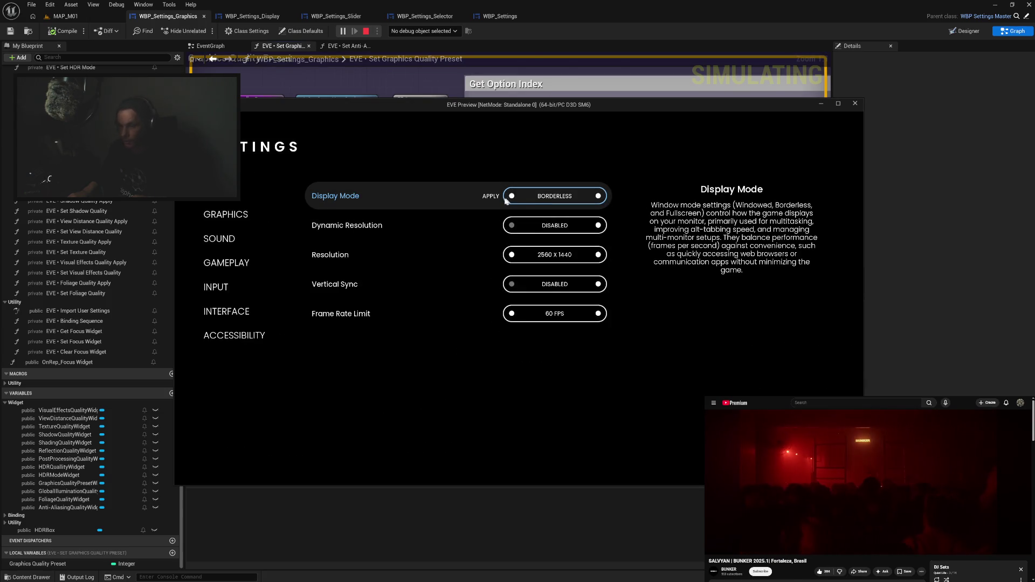
click(491, 197)
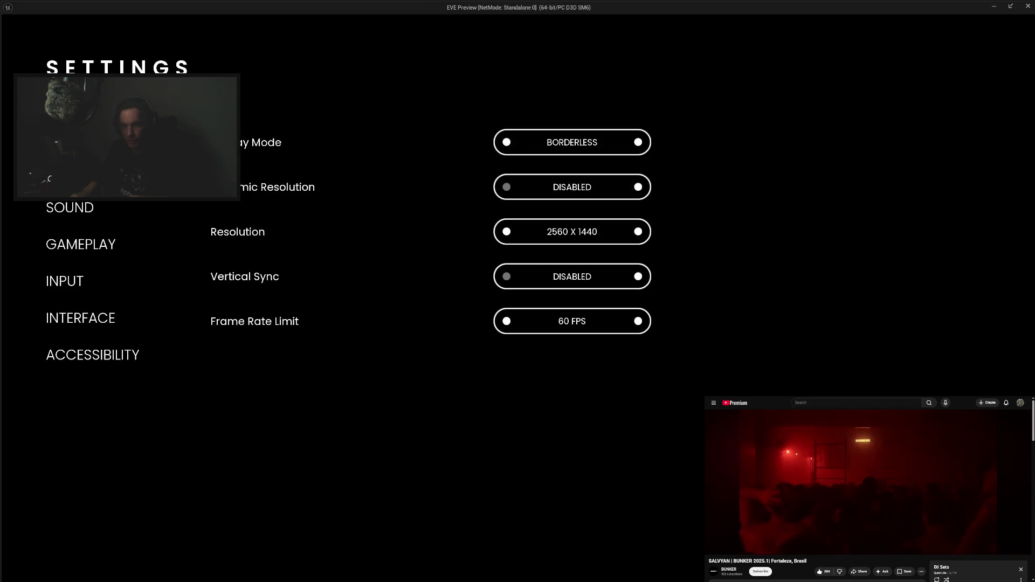
On the Graphics page, cycle HDR Quality up to CINEMATIC and back down to LOW.
click(76, 171)
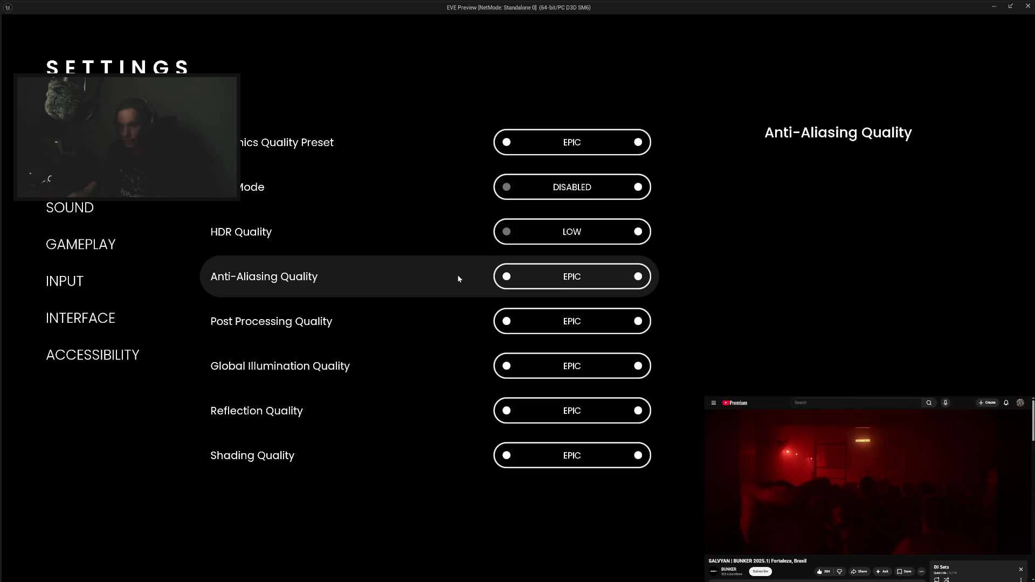
click(638, 232)
click(638, 232)
click(638, 232)
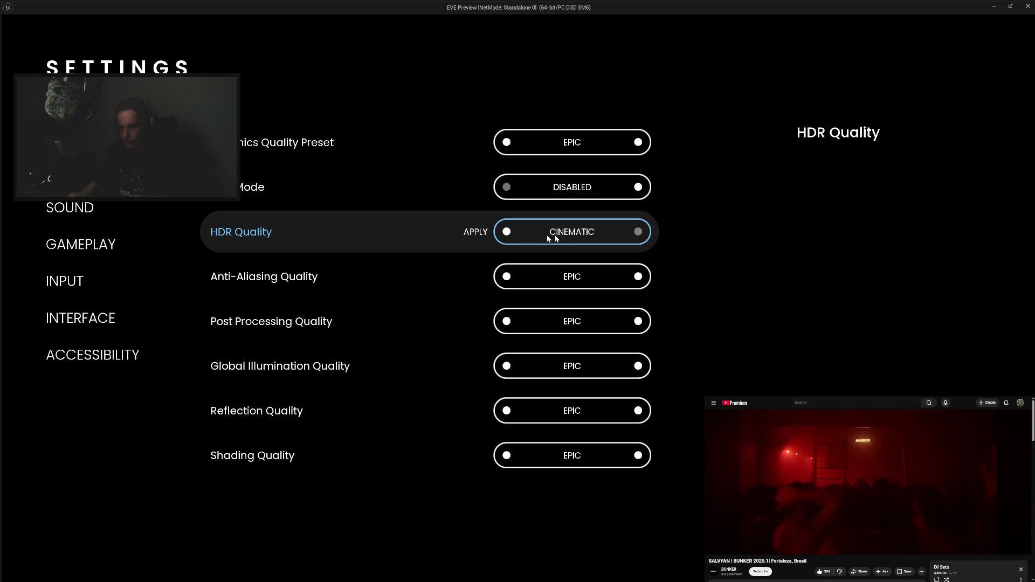
click(506, 232)
click(506, 232)
click(507, 232)
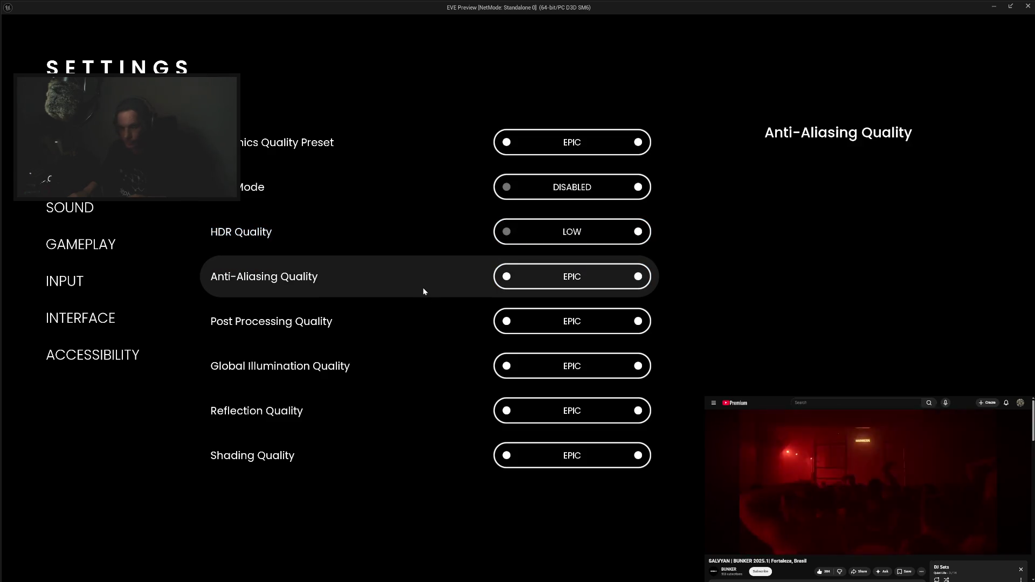
Raise Global Illumination Quality to CINEMATIC, apply HIGH, then apply EPIC again.
scroll(423, 291, down, 2)
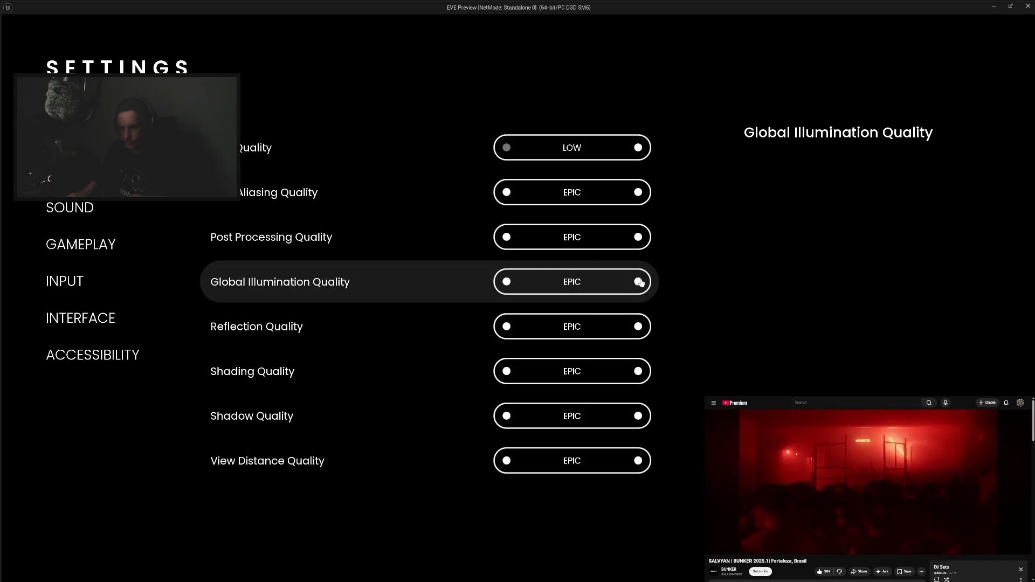
click(638, 282)
scroll(436, 267, up, 2)
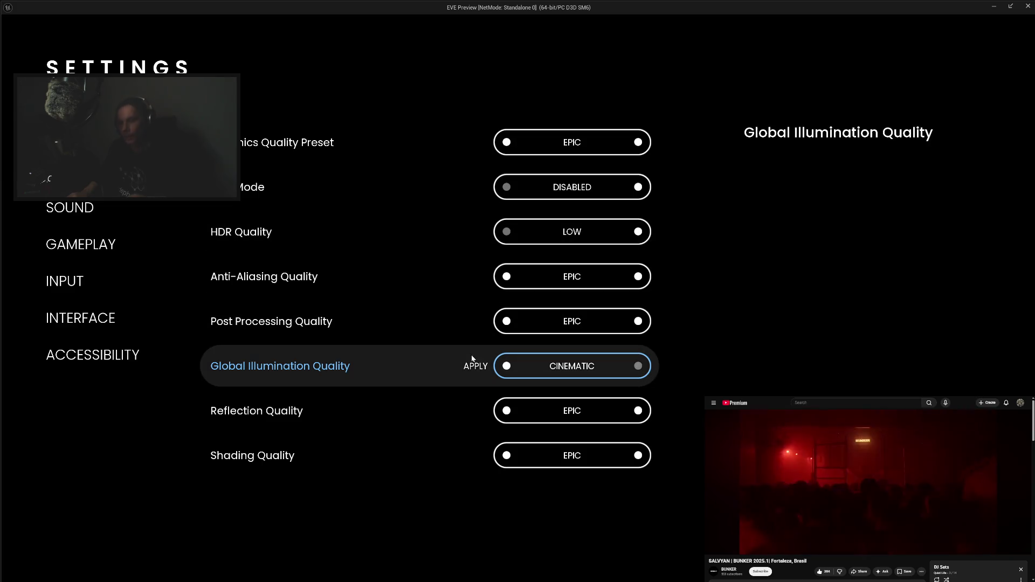
click(504, 368)
click(503, 371)
click(473, 367)
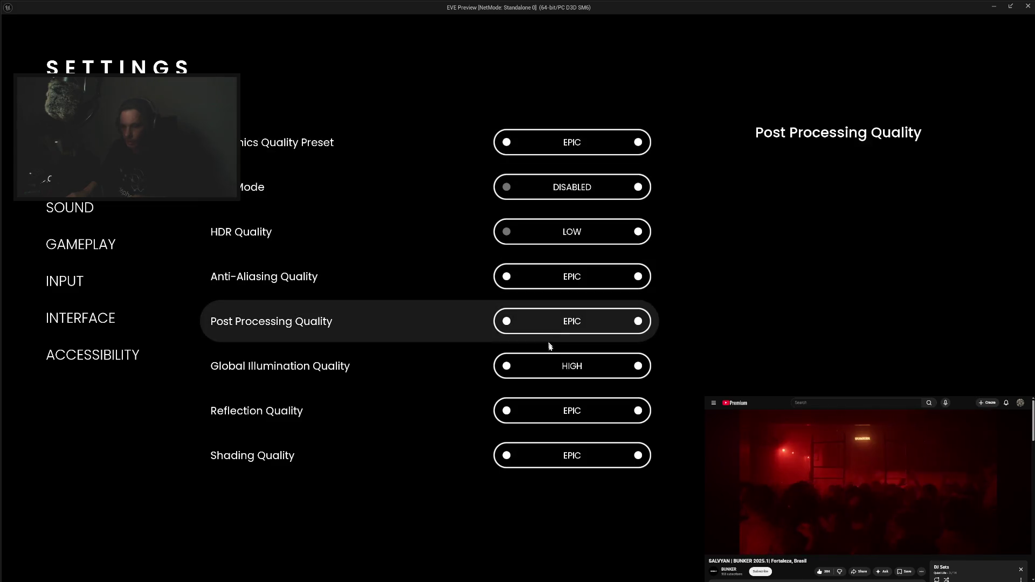
click(638, 366)
click(469, 366)
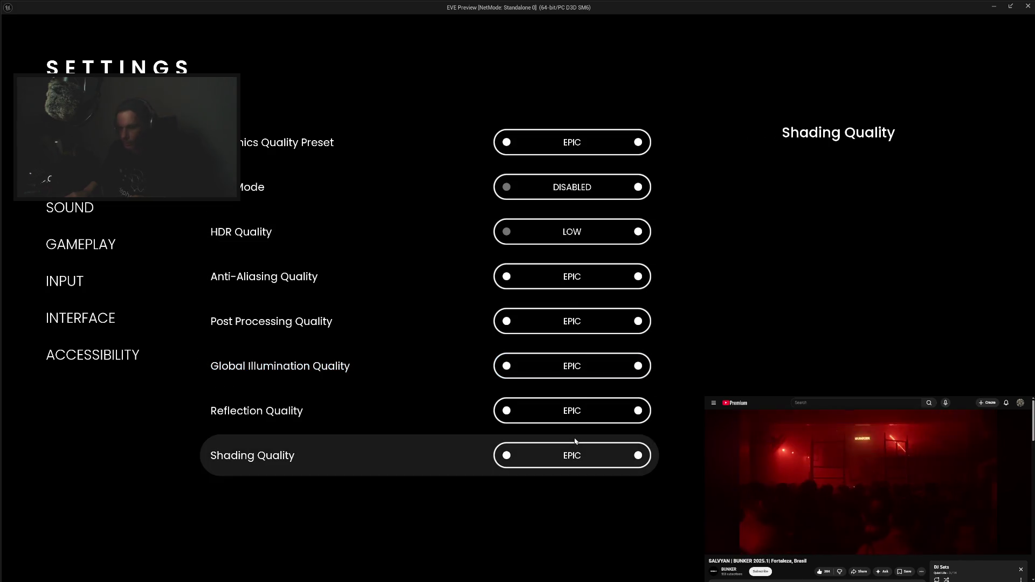
scroll(574, 435, down, 5)
scroll(575, 441, up, 5)
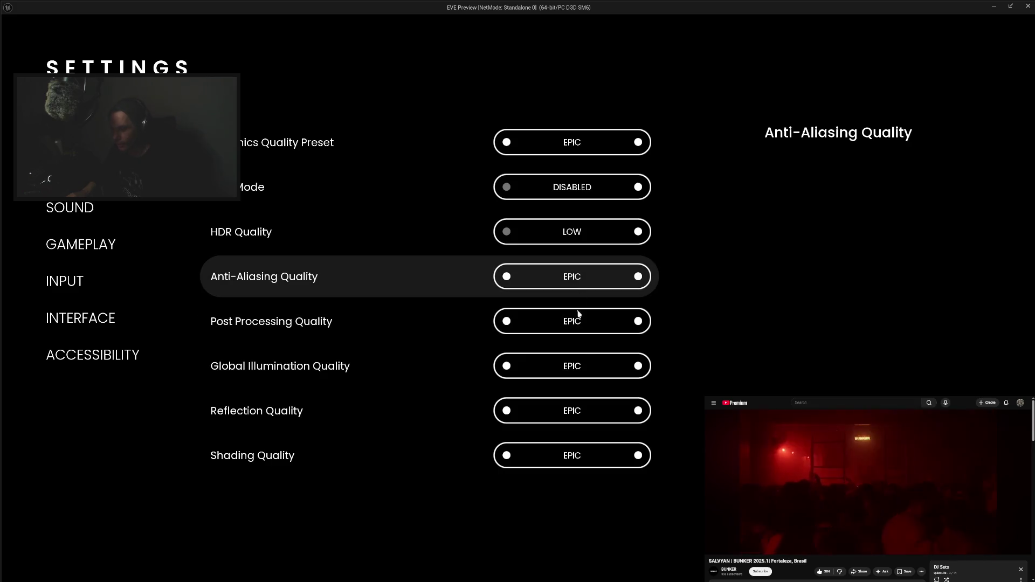
scroll(585, 410, down, 3)
scroll(580, 442, down, 1)
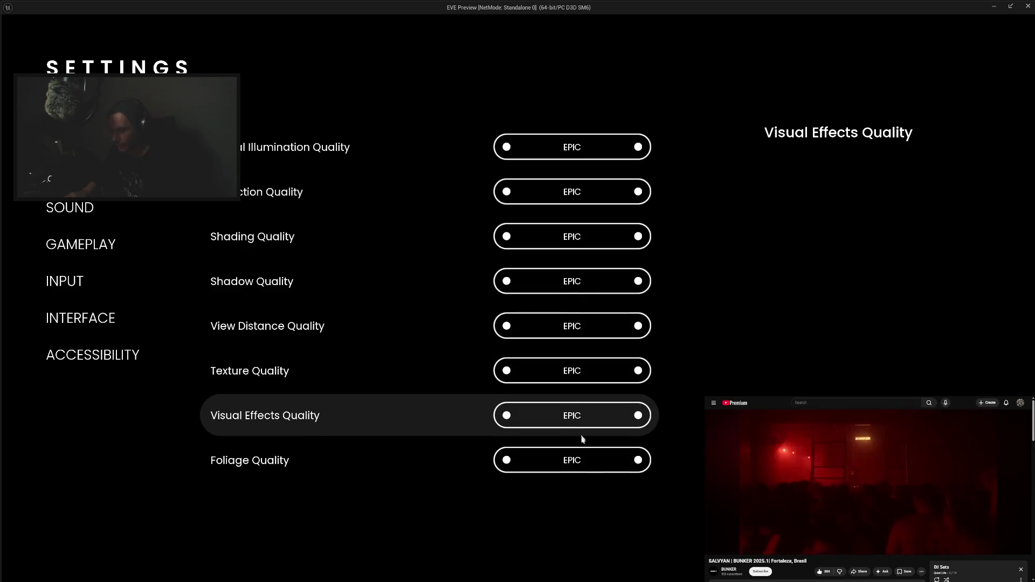
scroll(607, 353, up, 4)
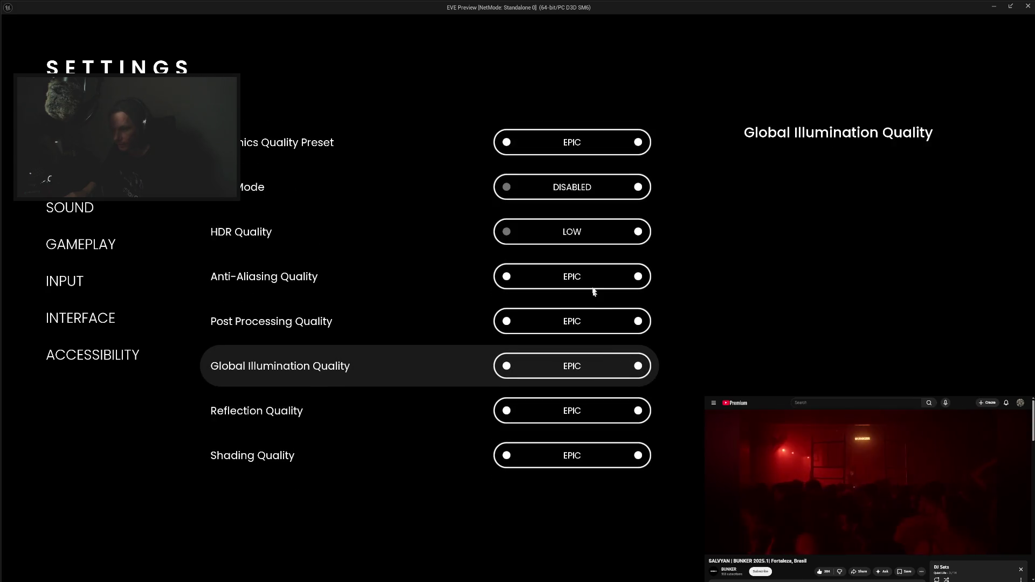